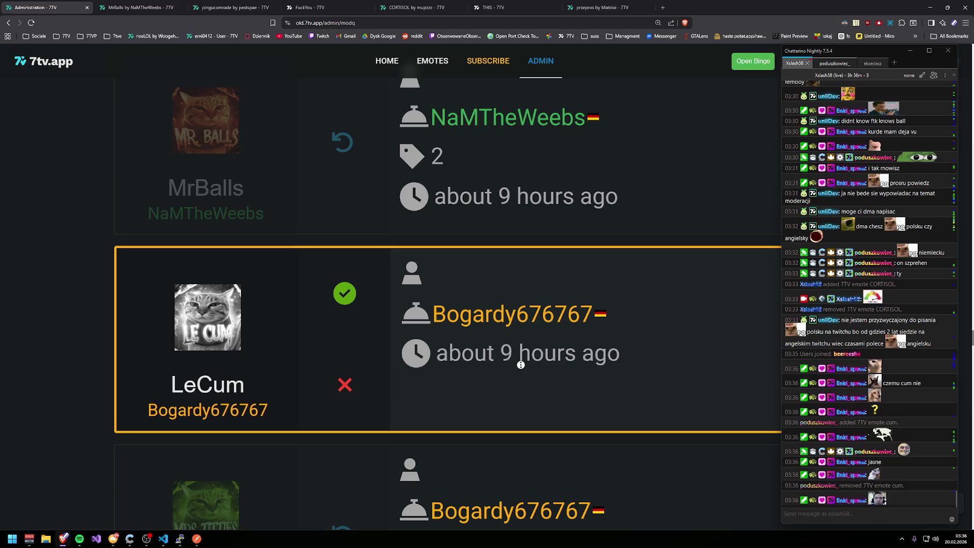
Step: Preview the MrBalls and MrsTitties emote requests, closing each afterwards
scroll(521, 364, "up", 3)
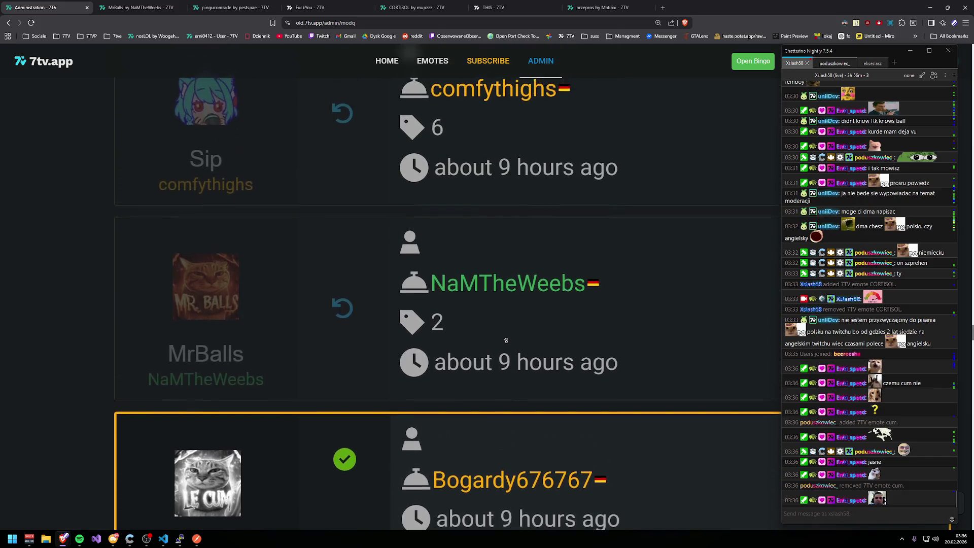
left_click(230, 378)
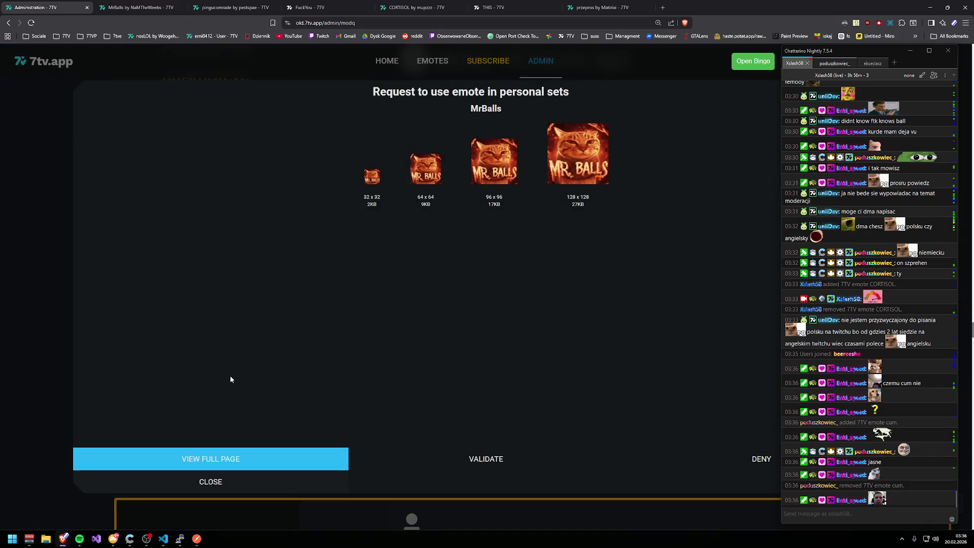
left_click(13, 326)
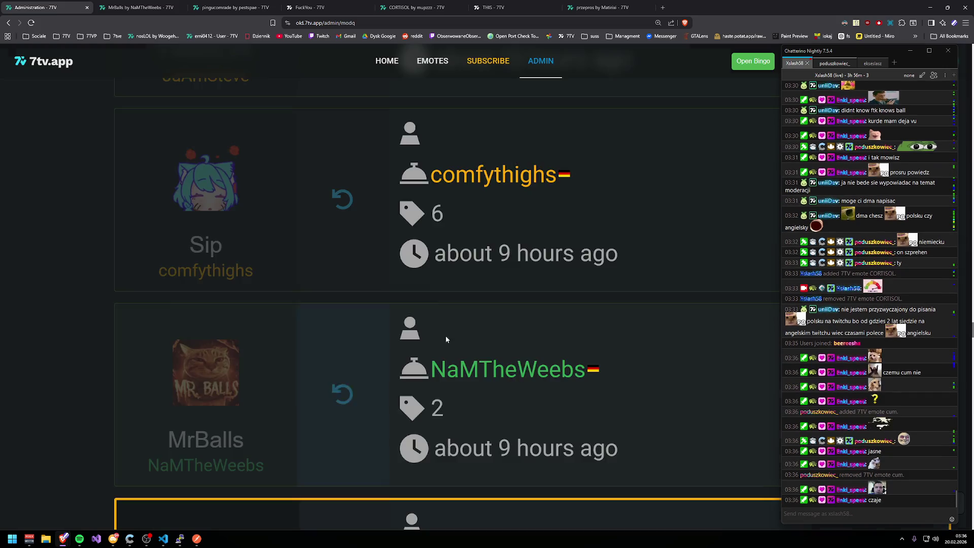
scroll(446, 336, "down", 8)
left_click(249, 399)
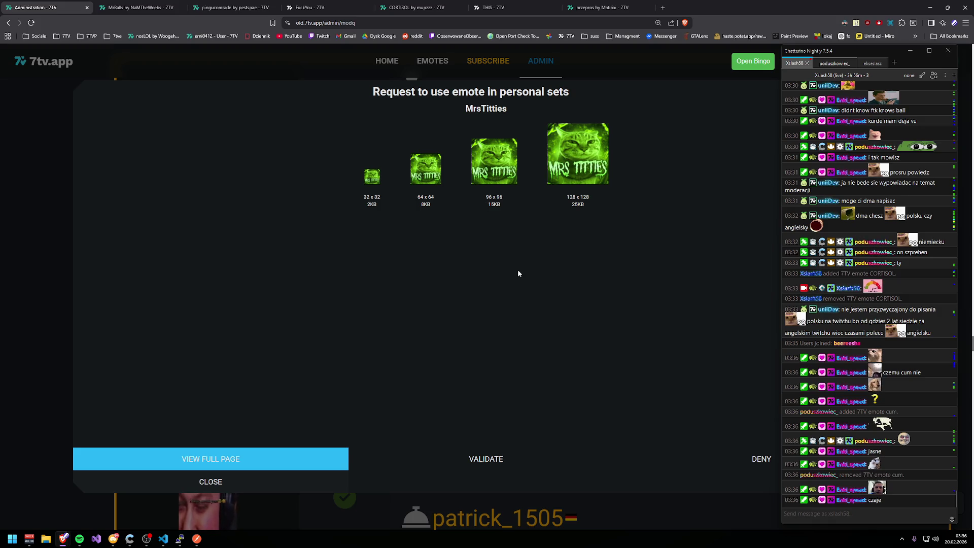
left_click(4, 316)
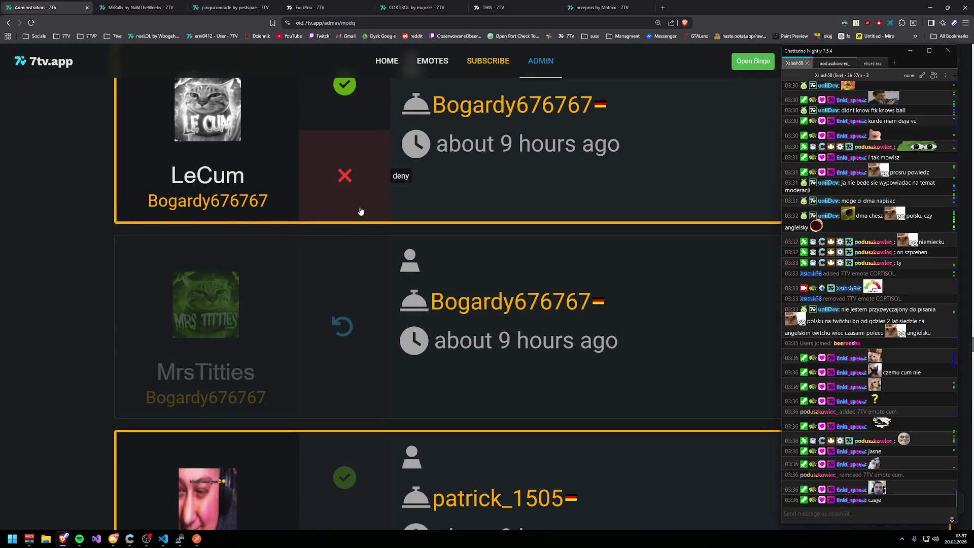
left_click(345, 178)
scroll(560, 278, "down", 5)
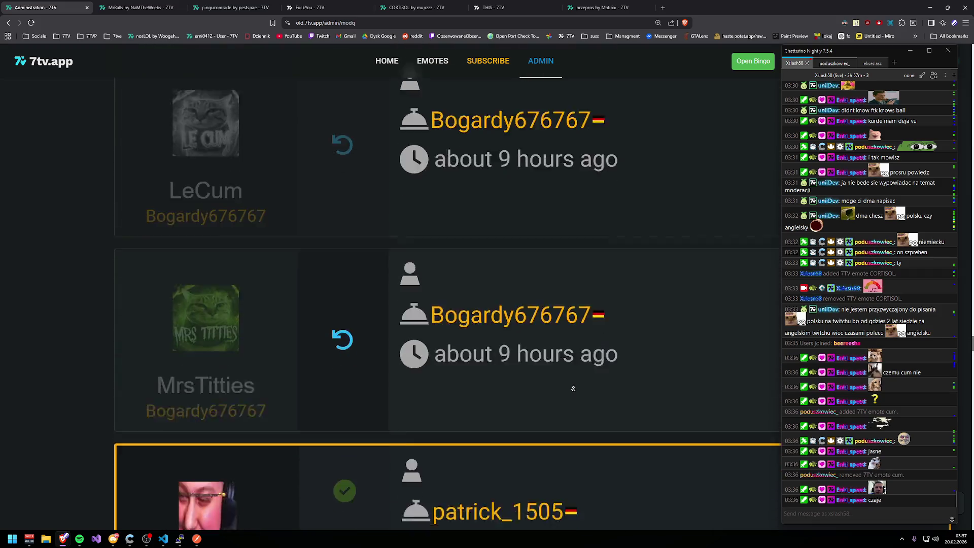
left_click(250, 283)
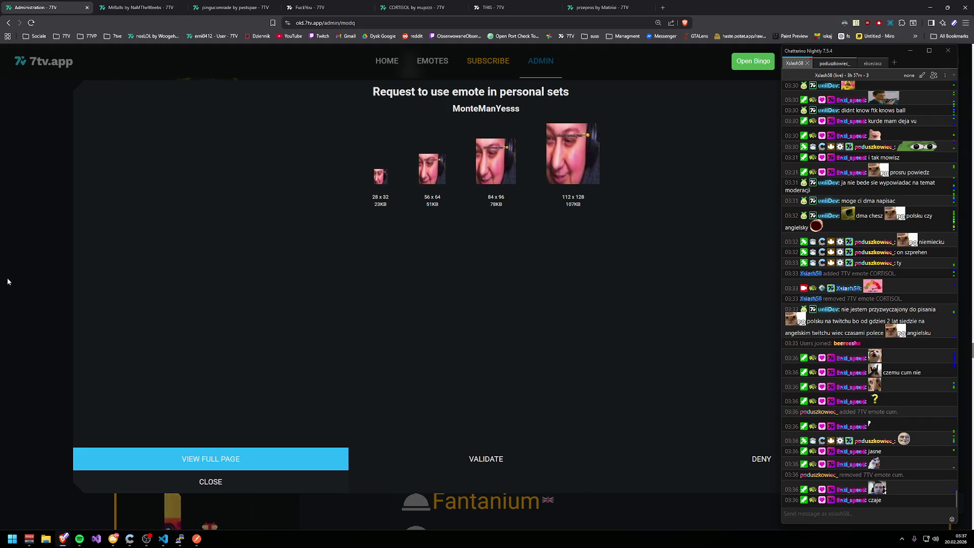
right_click(571, 159)
left_click(599, 161)
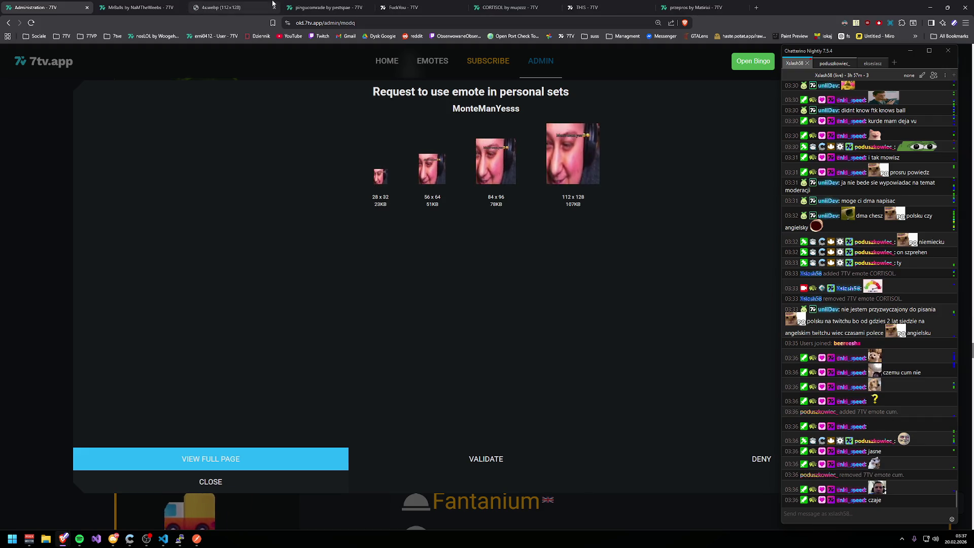
Step: Inspect the enlarged MonteManYesss emote image in its own tab
left_click(228, 7)
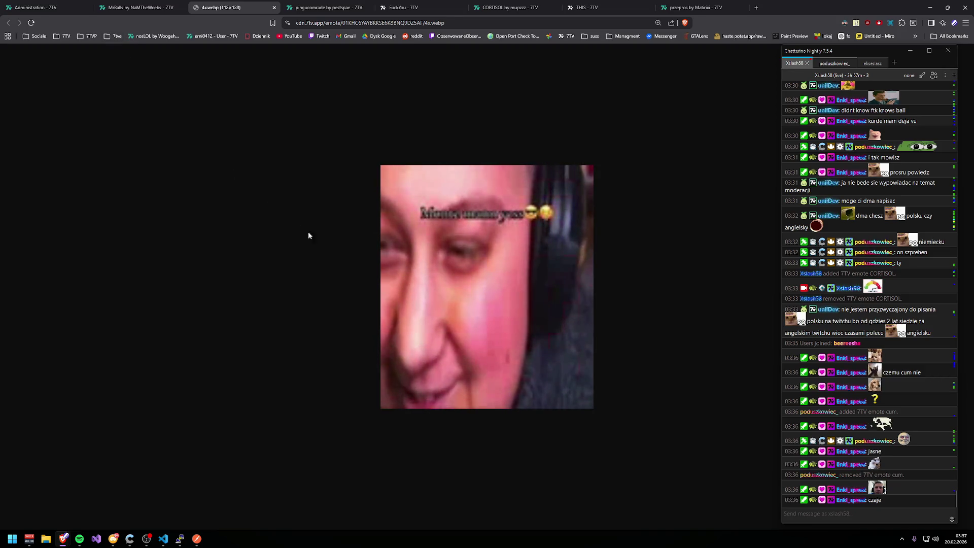
scroll(439, 290, "down", 5)
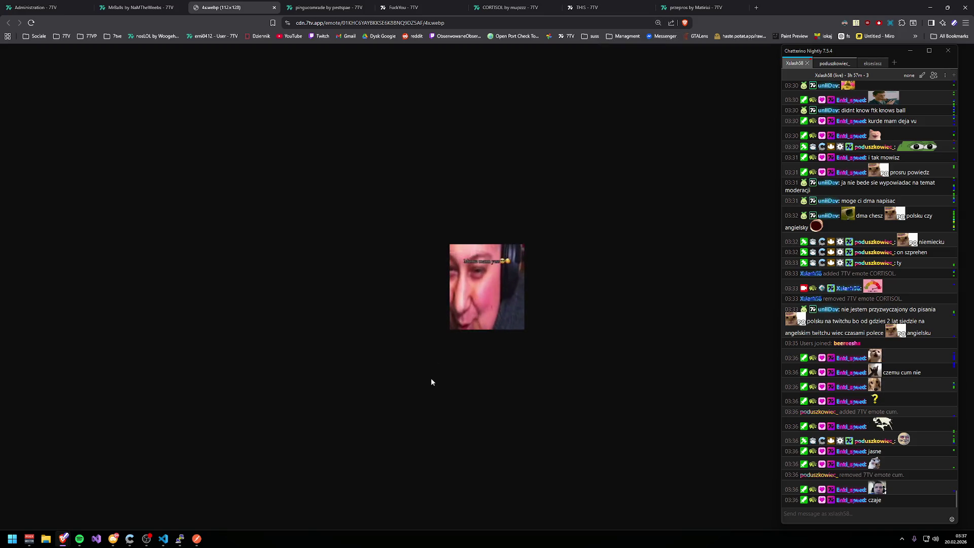
scroll(400, 388, "down", 2)
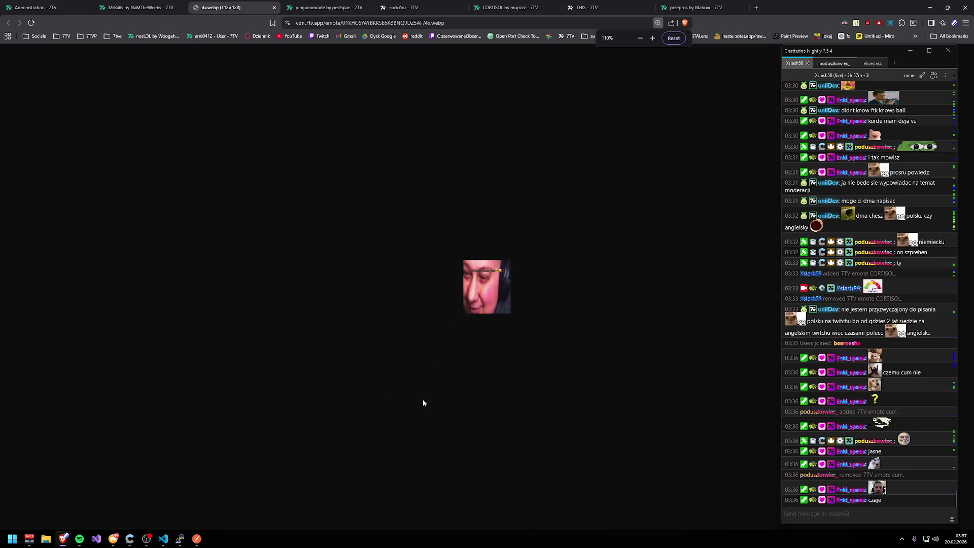
scroll(462, 393, "up", 6)
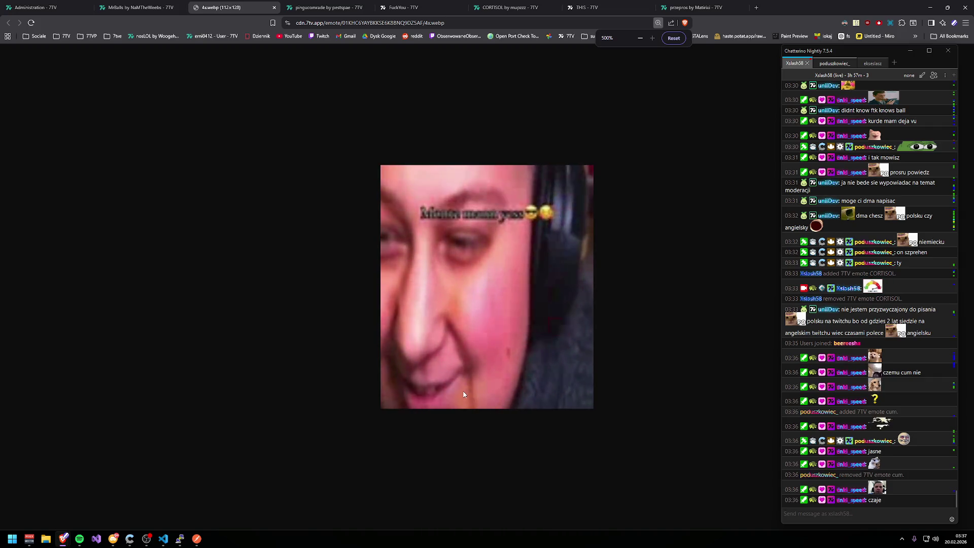
scroll(463, 395, "down", 4)
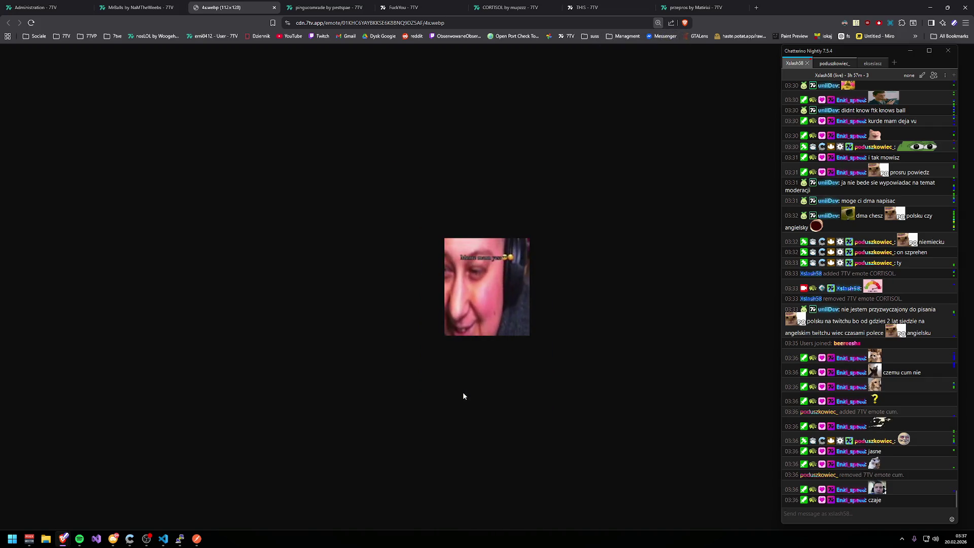
scroll(462, 392, "down", 3)
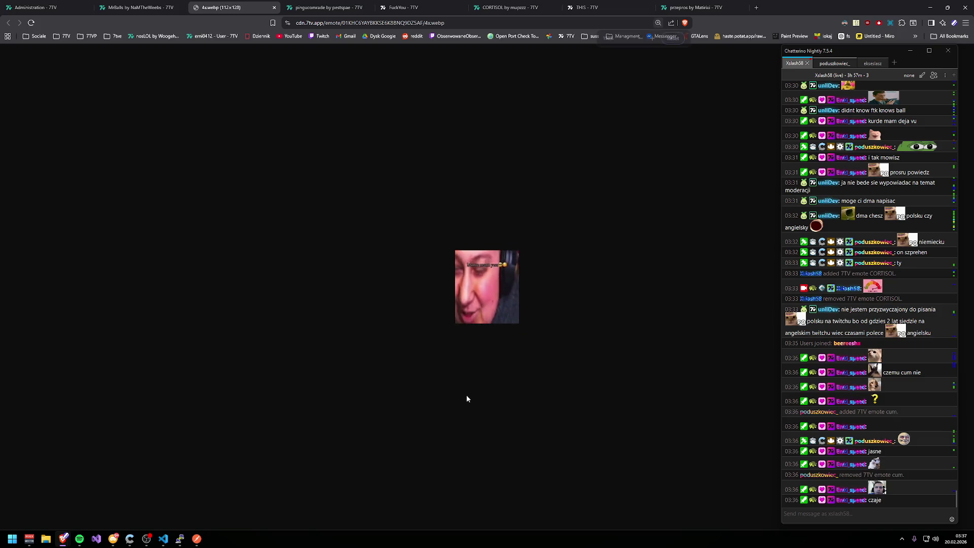
scroll(466, 395, "up", 5)
Step: Open MonteManYesss's full emote page, close the request dialog, then bring up the 7TV Discord
left_click(35, 7)
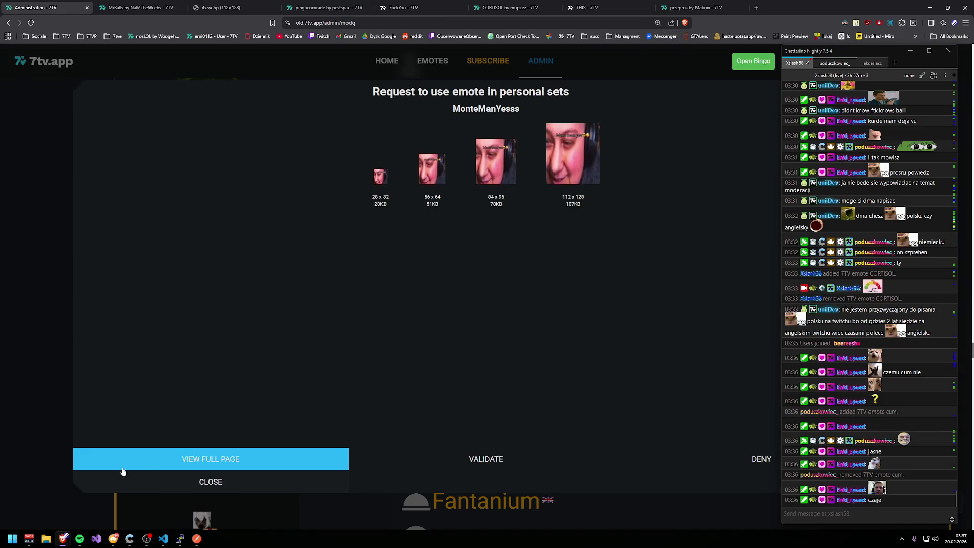
left_click(131, 459)
mouse_move(808, 51)
left_mouse_down()
mouse_move(566, 25)
mouse_move(781, 56)
left_mouse_up()
left_click(35, 7)
key("Escape")
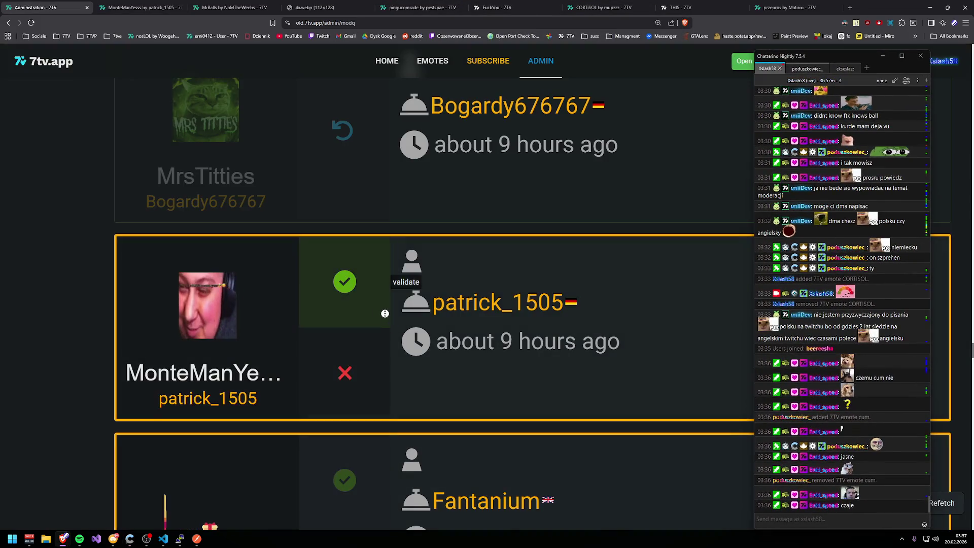
scroll(390, 410, "down", 2)
scroll(389, 410, "down", 2)
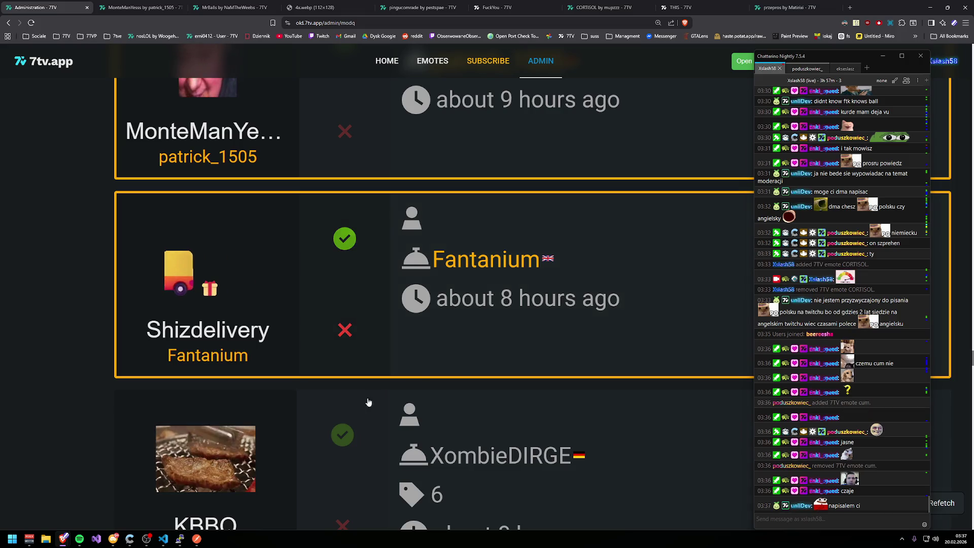
left_click(113, 540)
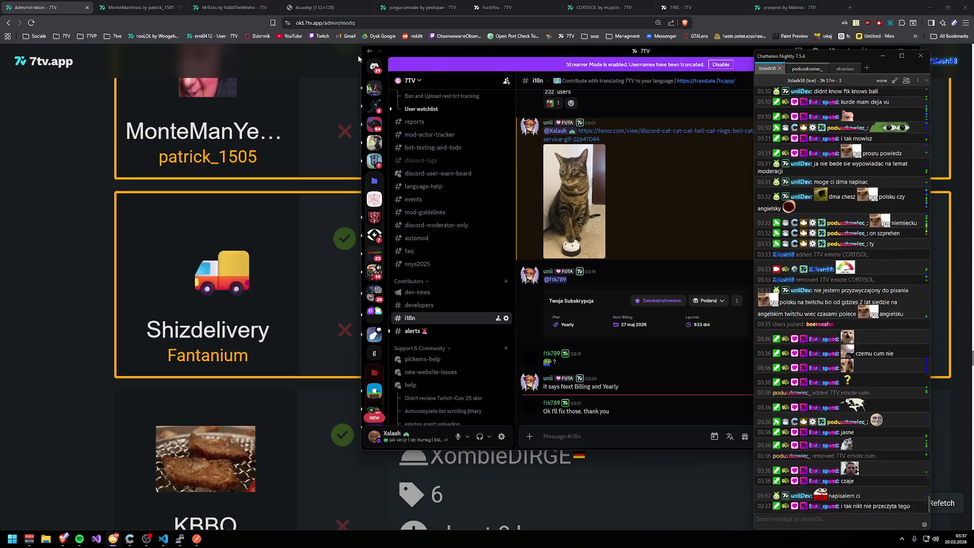
Step: Minimize the Discord window to reveal the 7TV mod queue
left_click(713, 50)
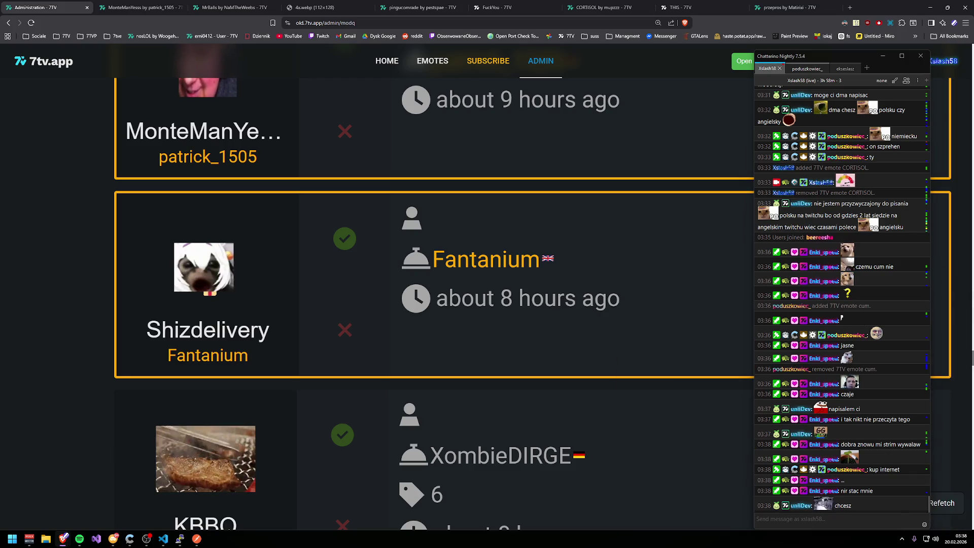
Step: Approve the Shizdelivery and KBBQ emote requests
scroll(548, 413, "down", 2)
scroll(545, 408, "up", 2)
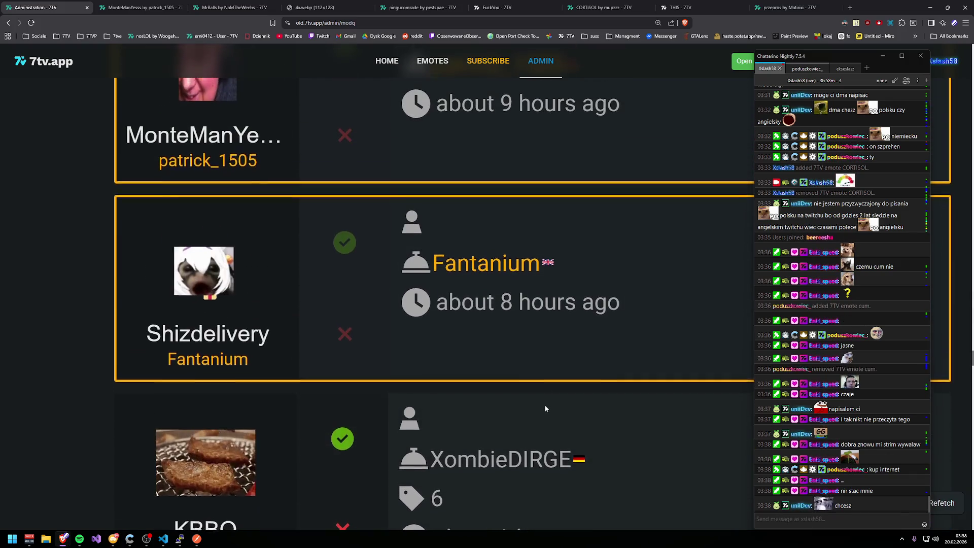
scroll(545, 409, "up", 1)
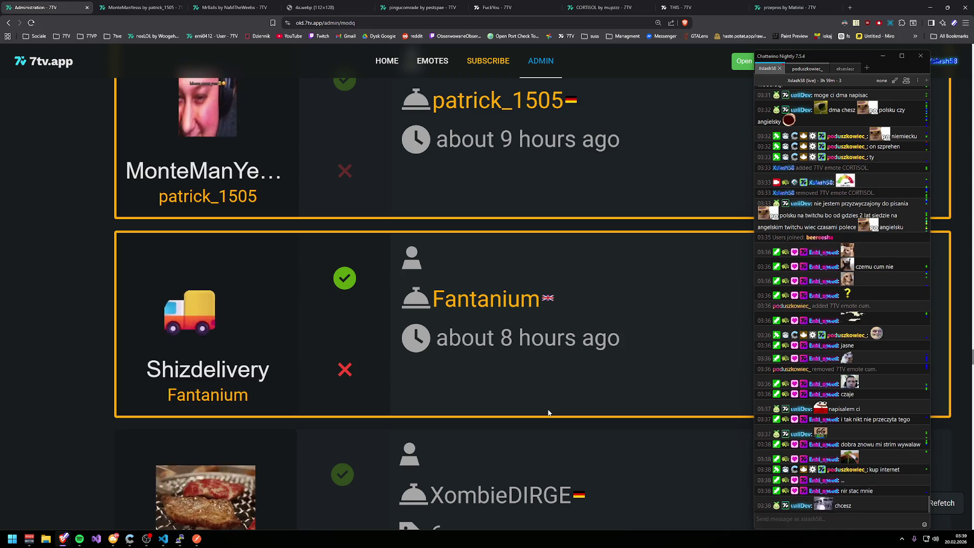
scroll(370, 109, "down", 1)
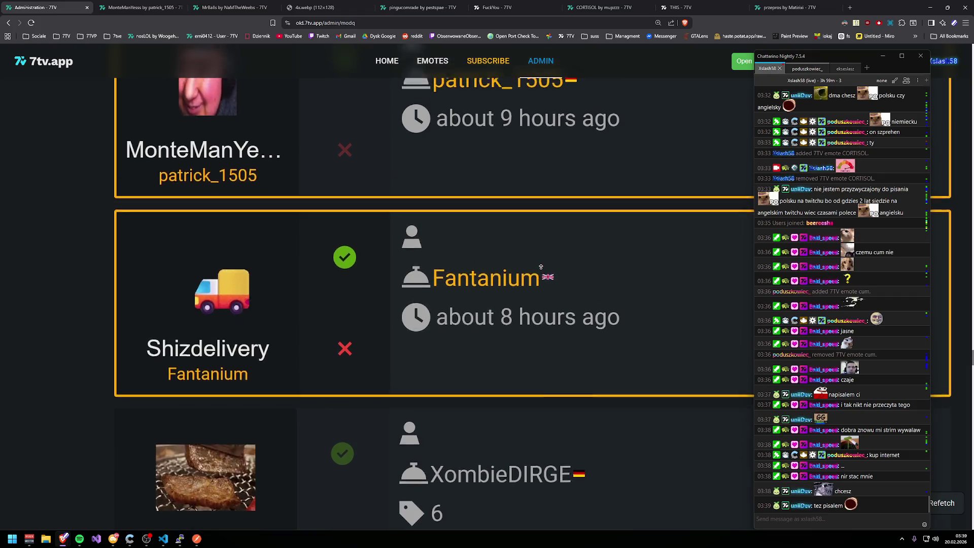
scroll(509, 259, "up", 8)
scroll(509, 259, "down", 5)
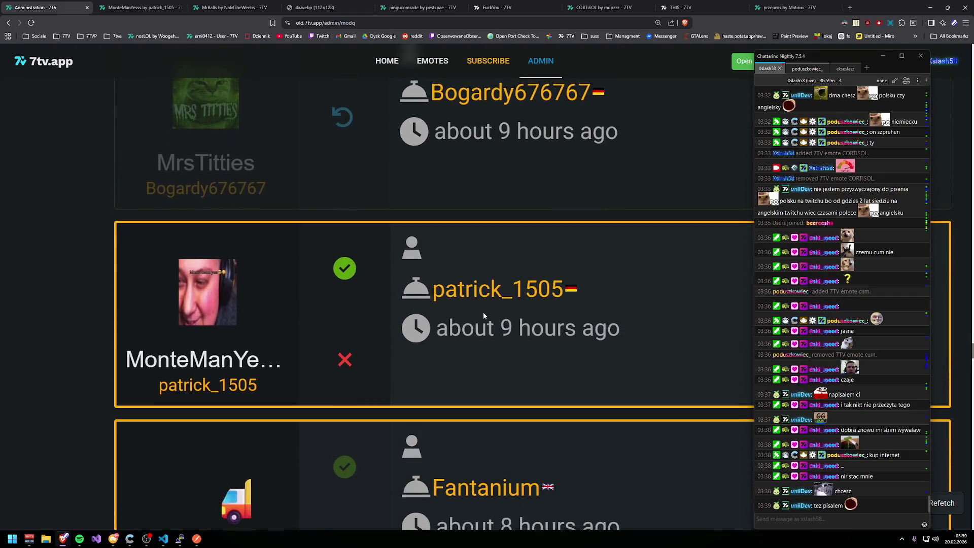
scroll(483, 310, "up", 1)
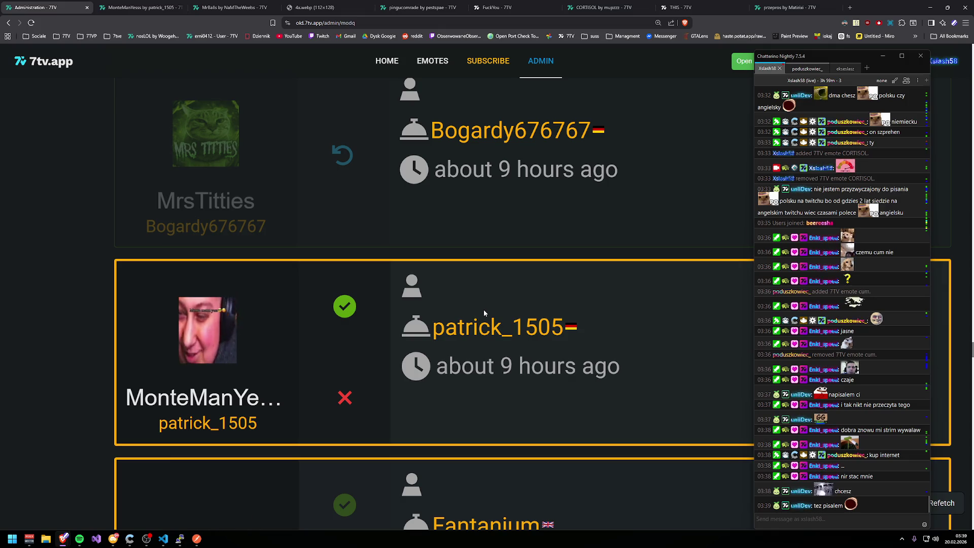
scroll(511, 305, "down", 1)
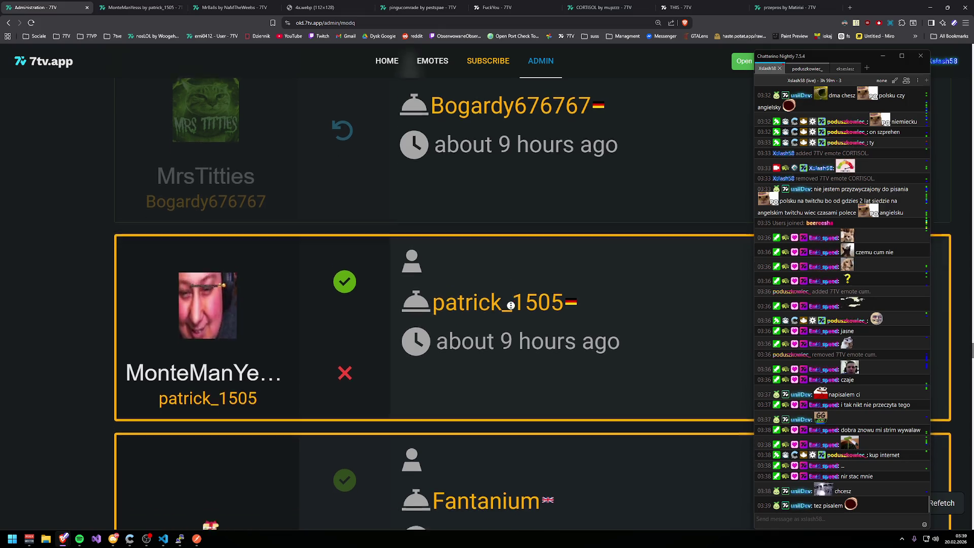
scroll(507, 305, "up", 1)
scroll(500, 304, "up", 1)
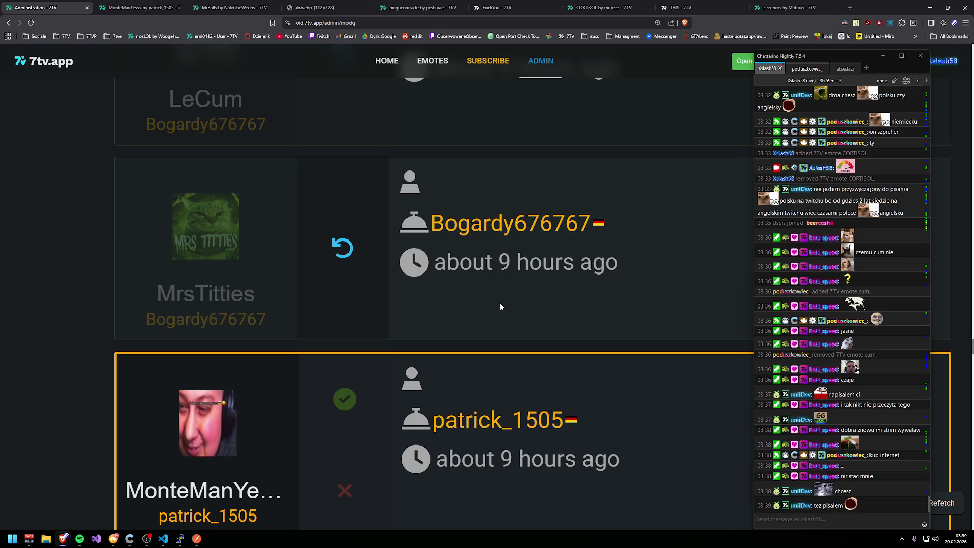
scroll(500, 306, "down", 3)
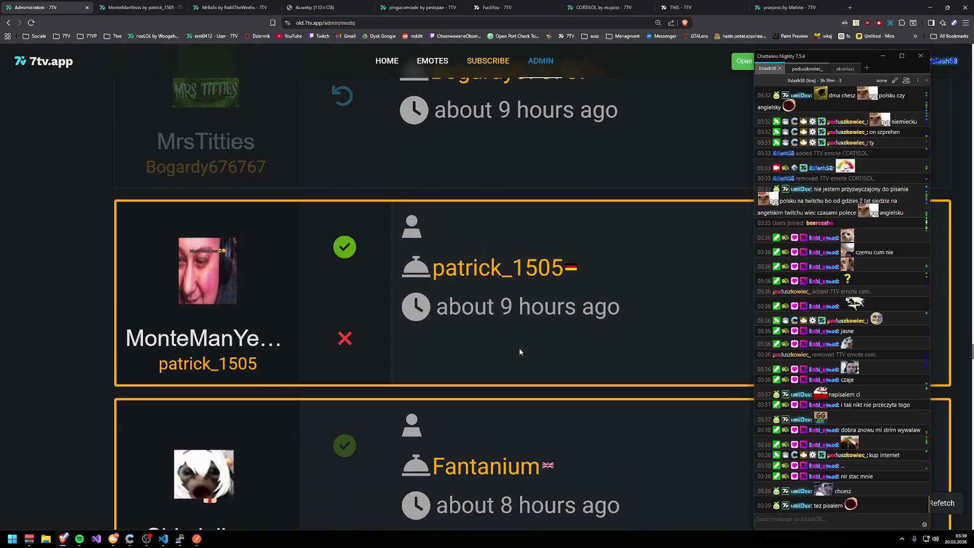
scroll(520, 351, "down", 6)
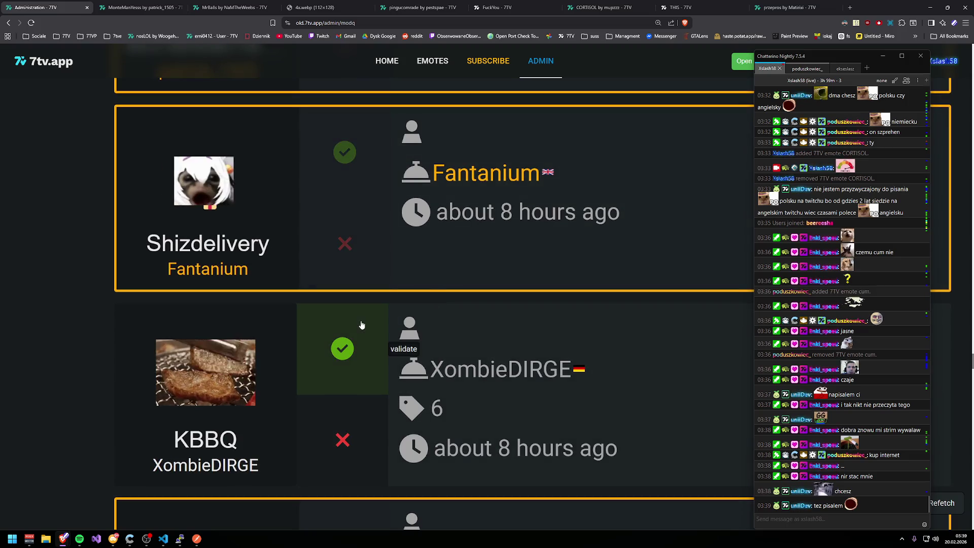
left_click(345, 153)
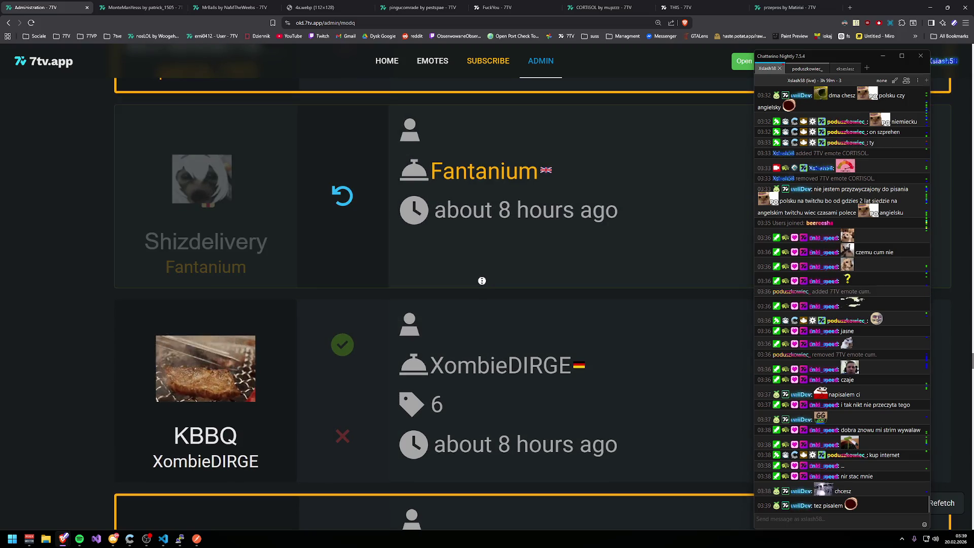
scroll(482, 281, "down", 2)
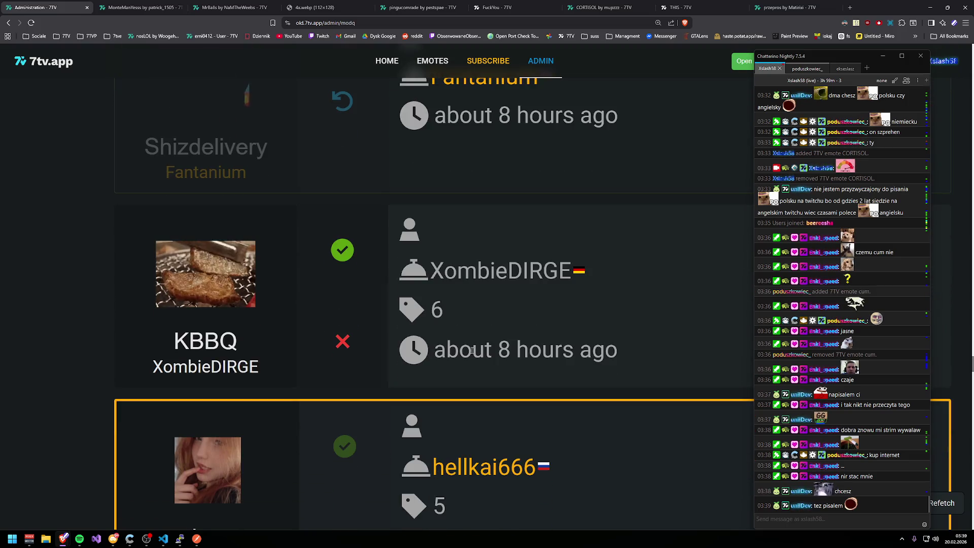
left_click(329, 267)
Step: Approve mhmm, preview and approve sospechoso, then open the dans emote's size previews
scroll(345, 304, "down", 4)
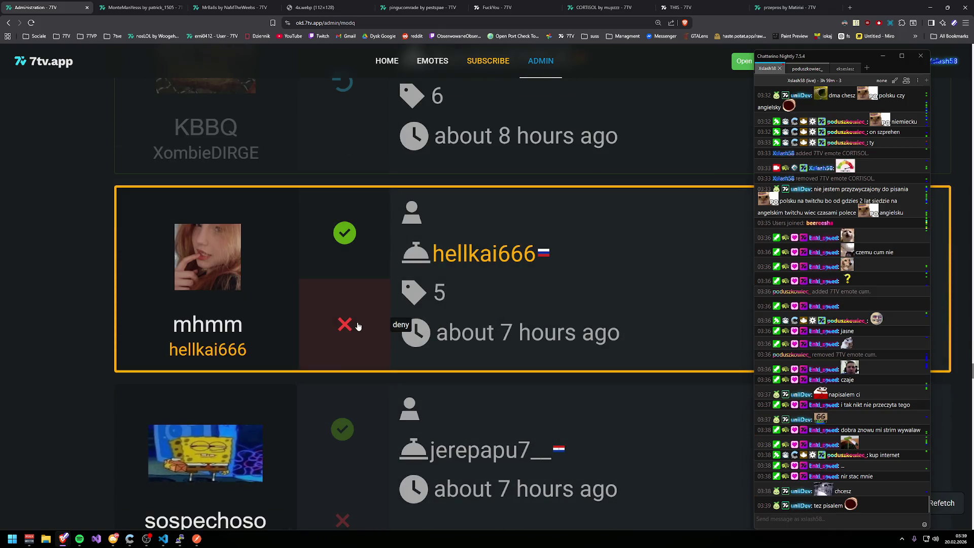
left_click(337, 252)
scroll(385, 329, "down", 3)
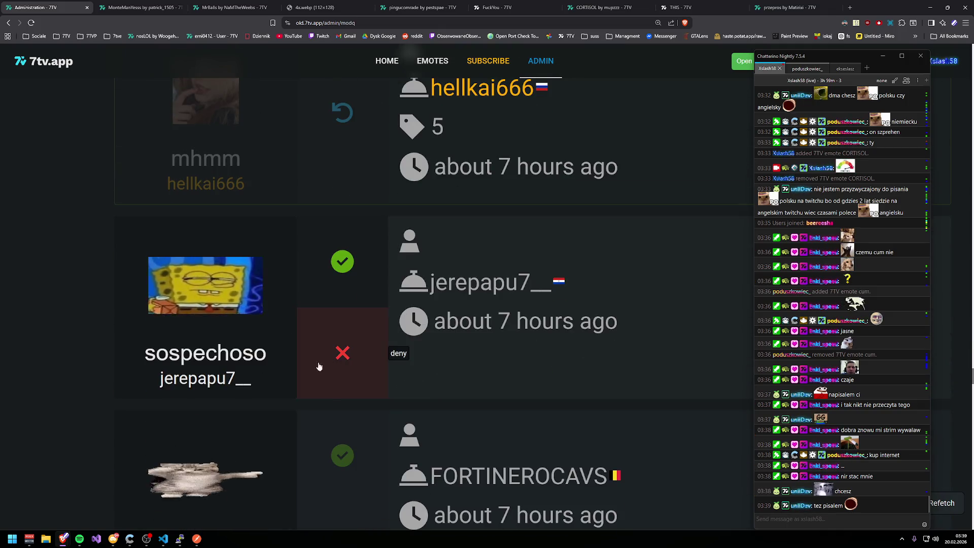
left_click(166, 330)
left_click(19, 318)
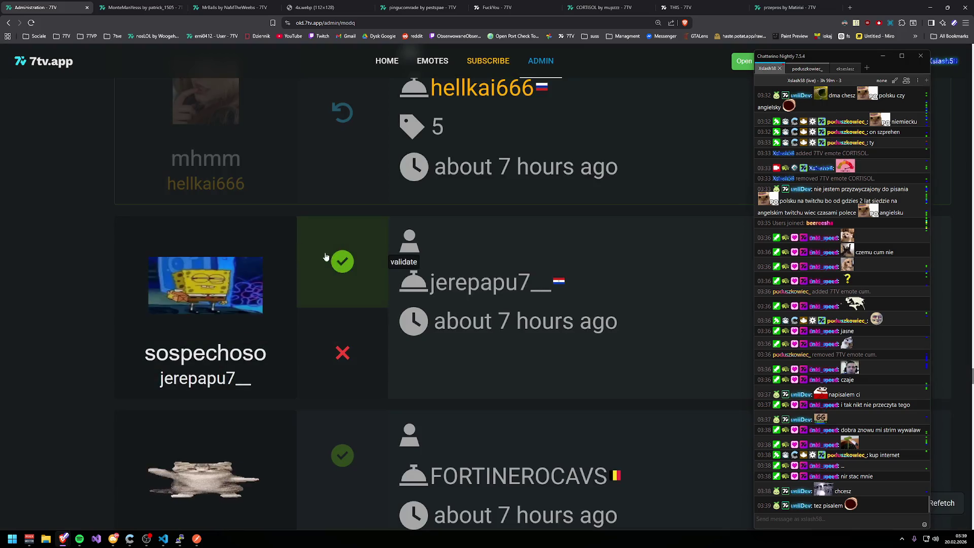
left_click(326, 257)
scroll(355, 304, "down", 3)
left_click(203, 358)
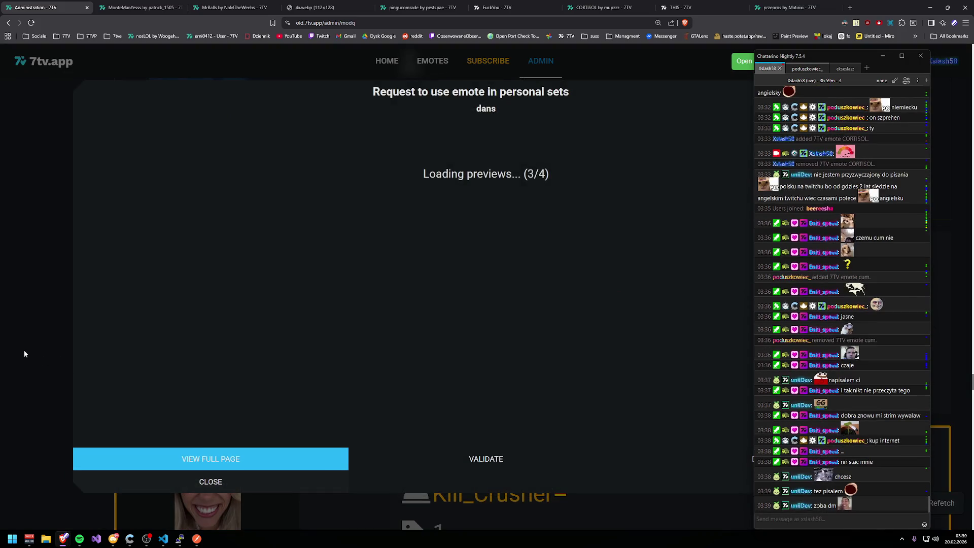
Step: Close the dans 'Request to use emote in personal sets' preview
left_click(24, 351)
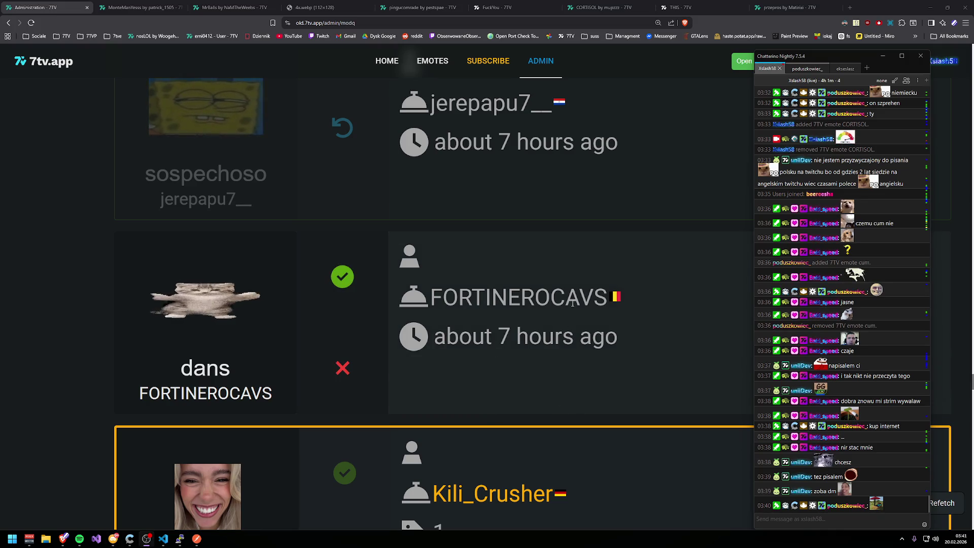
Step: Re-check the dans emote previews and deny the dans request
left_click(203, 300)
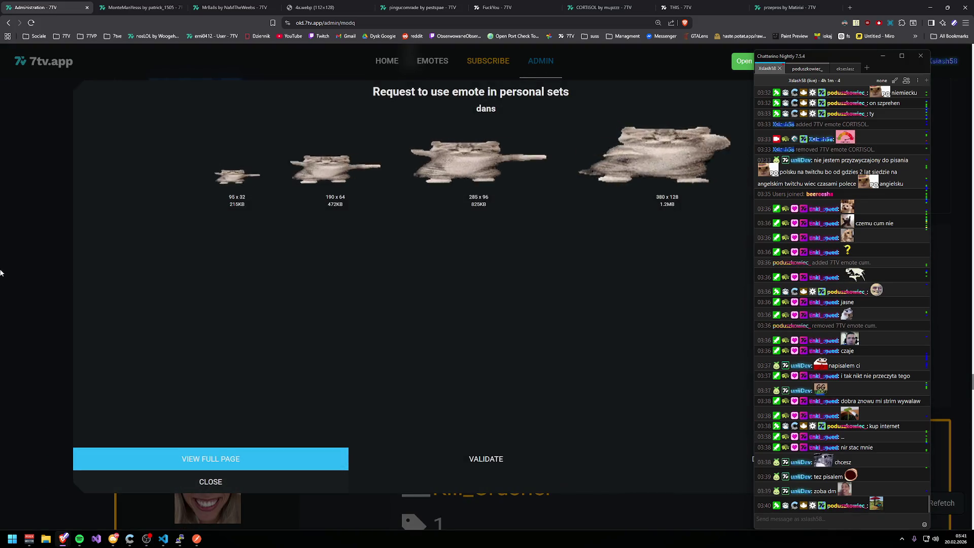
left_click(0, 273)
left_click(286, 360)
key("Escape")
left_click(334, 382)
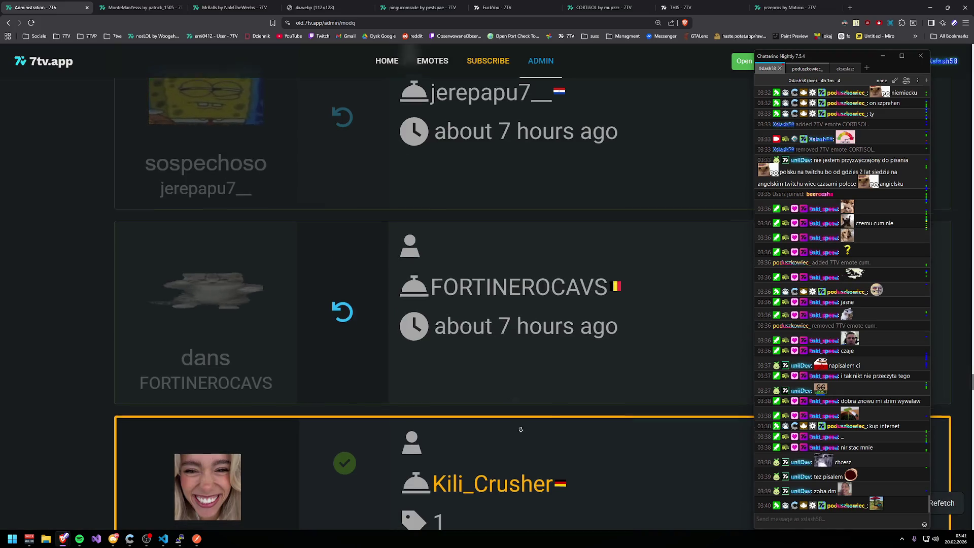
Step: Preview Kili_Crusher's emote and approve the request
scroll(521, 429, "down", 4)
left_click(202, 325)
left_click(7, 293)
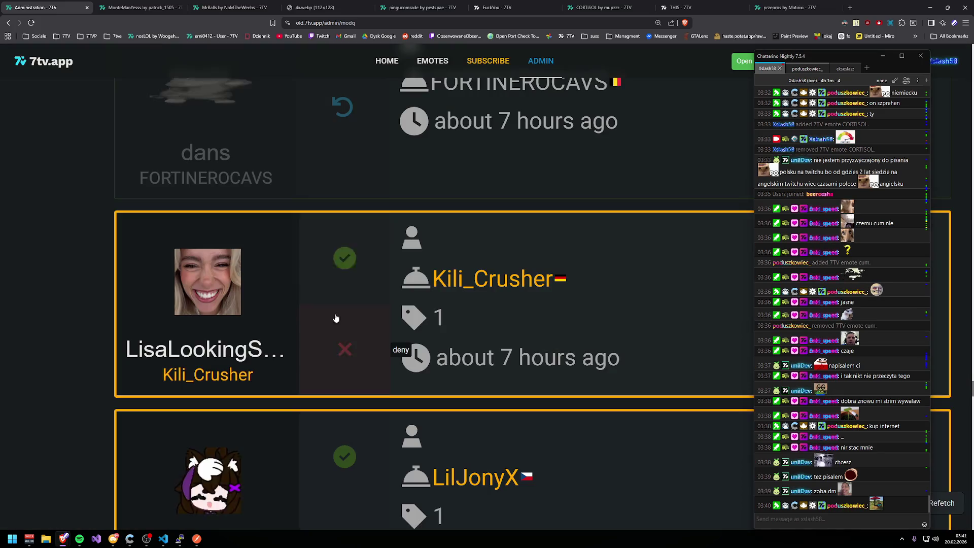
left_click(344, 257)
Step: Approve the jonyx set: jonyxPat, jonyxParty, jonyxArrive, jonyxLurk and jonyxLove
scroll(350, 284, "down", 5)
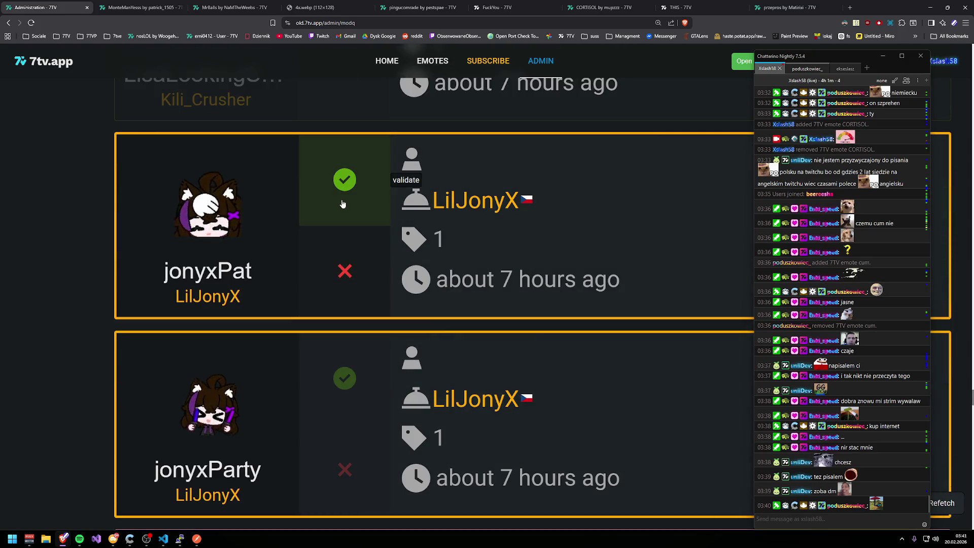
left_click(343, 204)
left_click(344, 378)
scroll(344, 377, "down", 5)
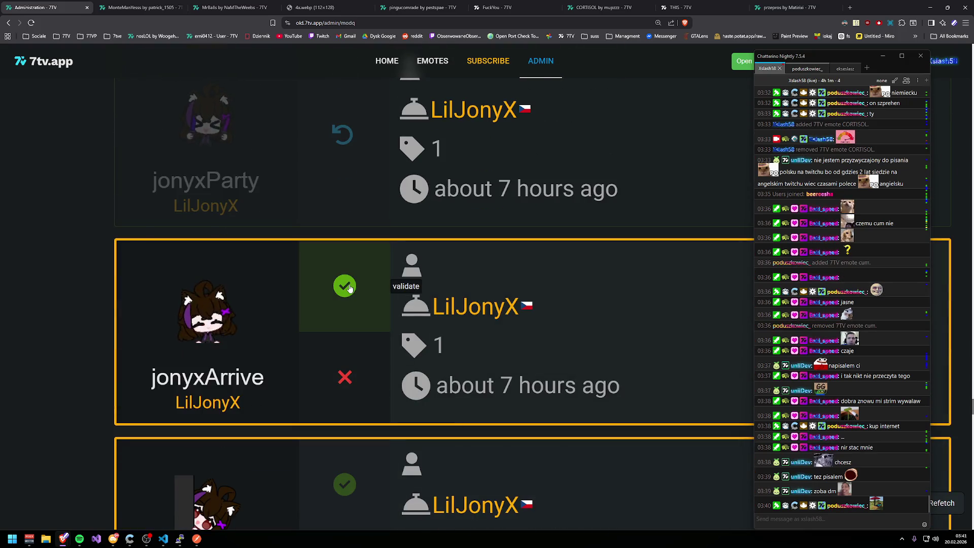
left_click(349, 288)
scroll(397, 254, "down", 5)
left_click(333, 141)
left_click(345, 306)
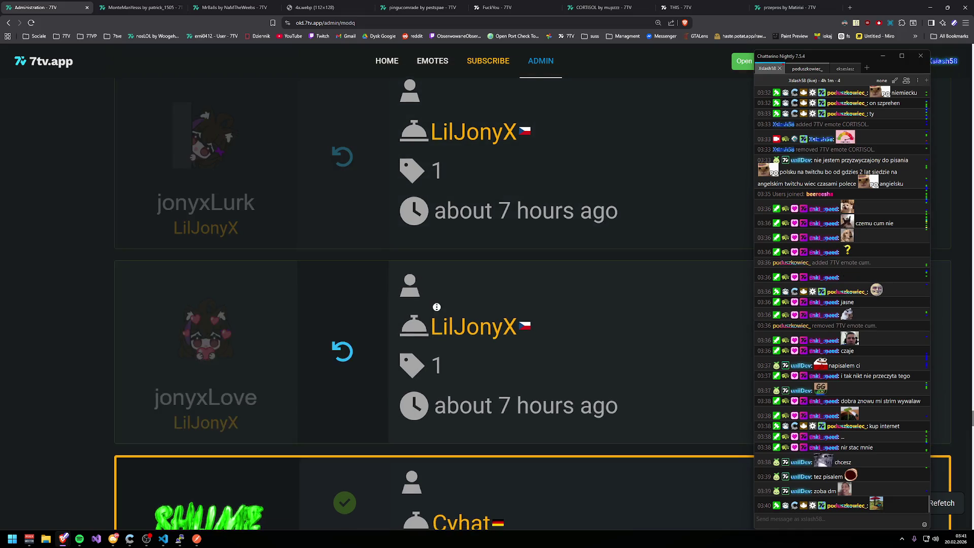
Step: Preview and approve SHLIME, then approve fishh
scroll(436, 307, "down", 5)
left_click(167, 245)
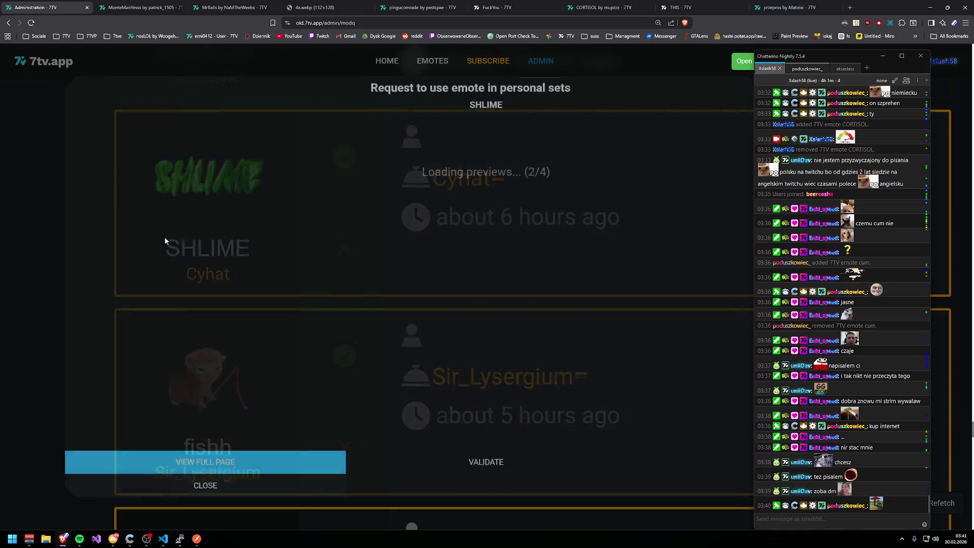
left_click(6, 261)
left_click(355, 159)
scroll(370, 243, "down", 3)
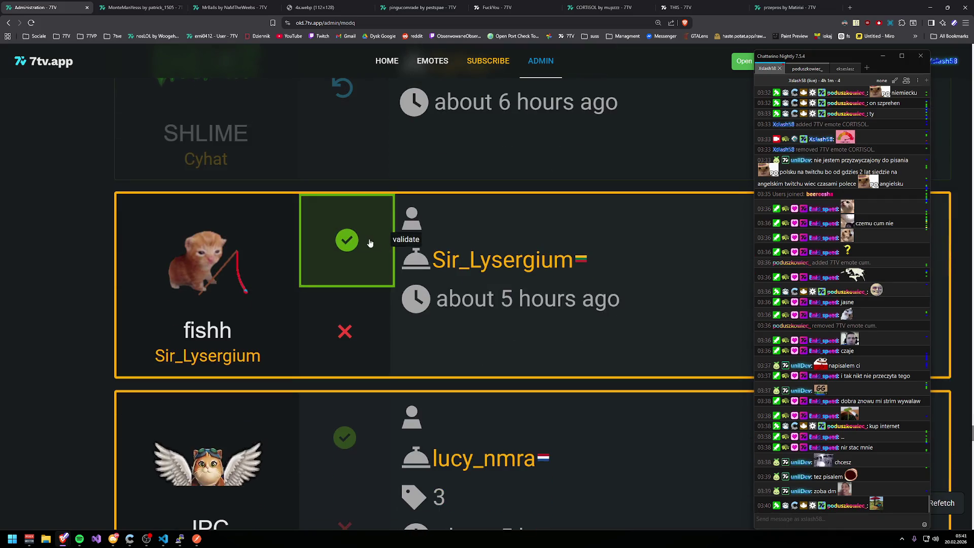
left_click(370, 243)
Step: Preview and approve the JPC emote, then approve wojakSmile
scroll(370, 243, "down", 3)
left_click(210, 319)
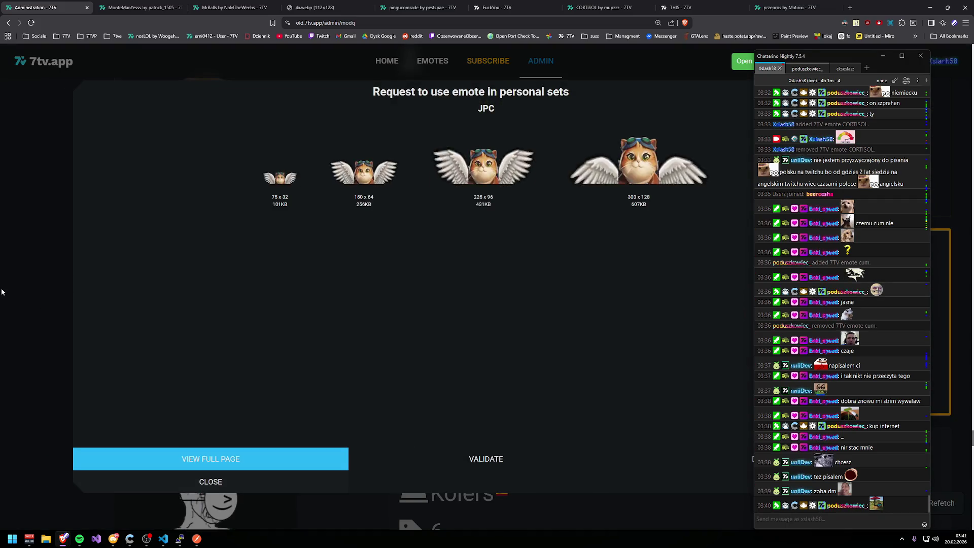
left_click(1, 292)
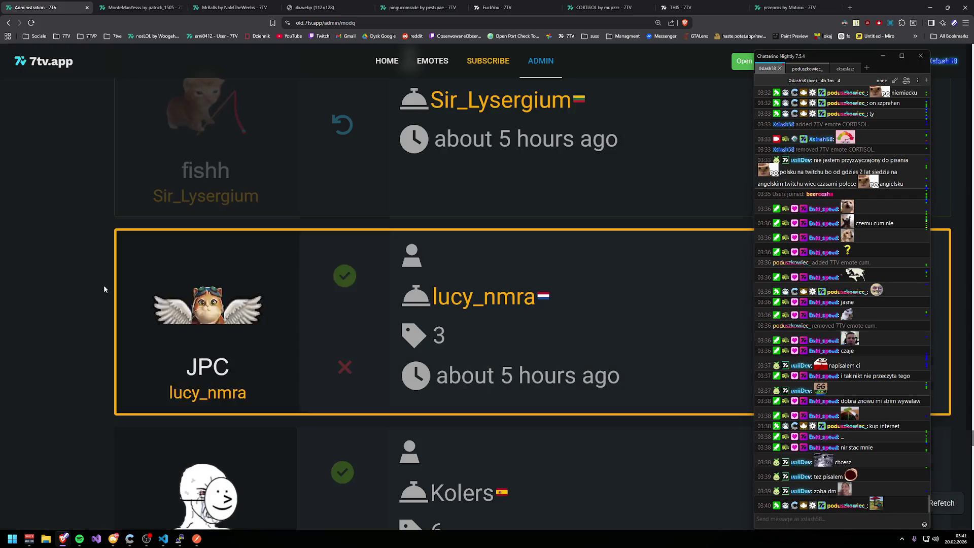
left_click(347, 290)
scroll(471, 309, "down", 5)
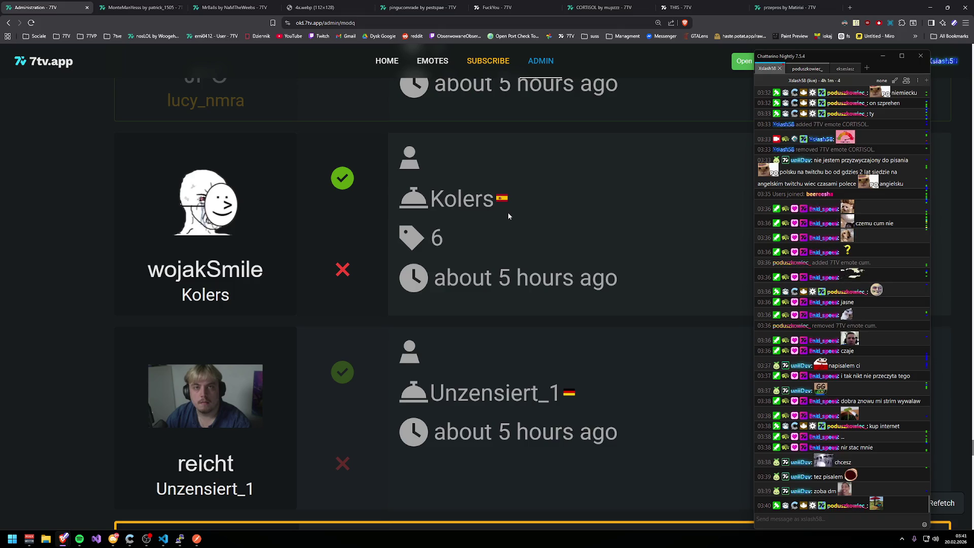
left_click(348, 176)
Step: Approve the reicht, AEJAM and milk emote requests
scroll(443, 227, "down", 1)
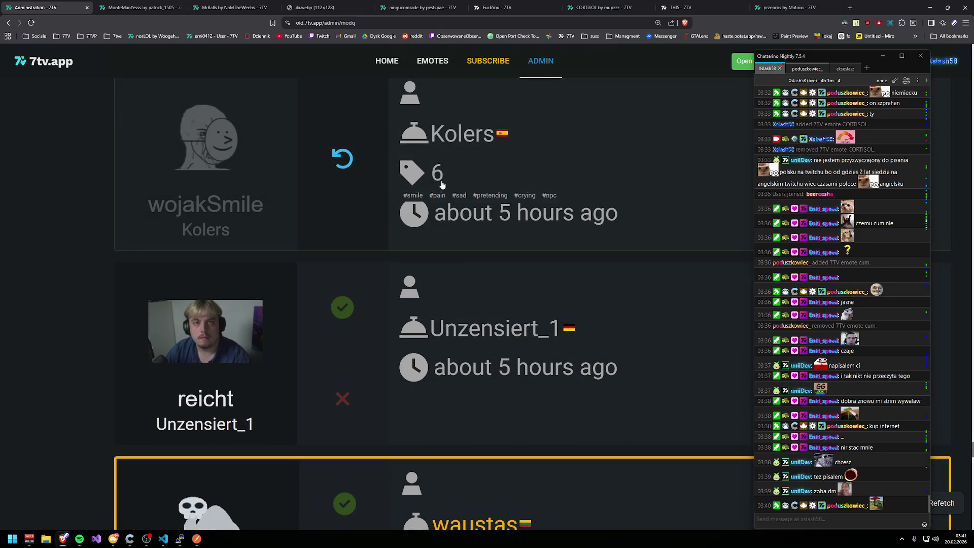
scroll(442, 184, "down", 2)
left_click(343, 211)
scroll(331, 281, "down", 3)
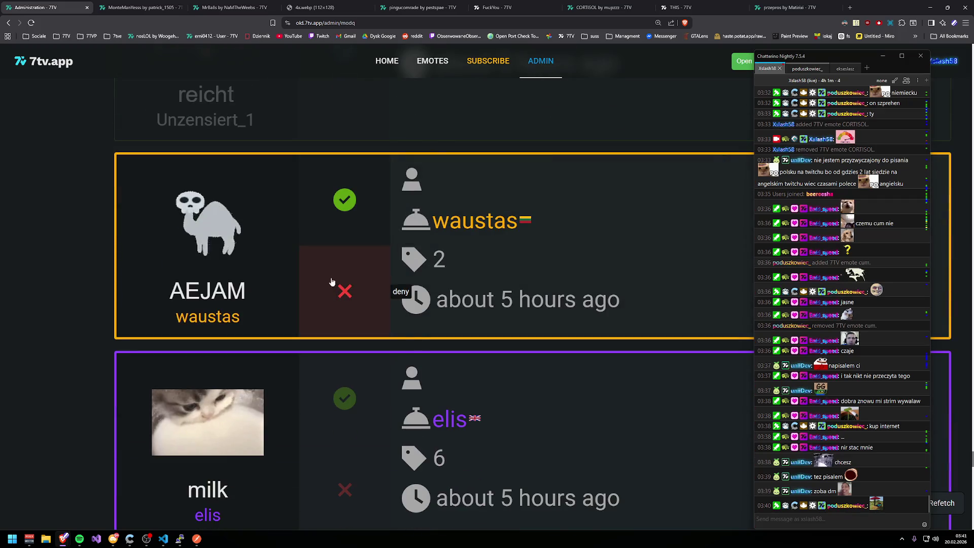
left_click(345, 200)
scroll(393, 336, "down", 3)
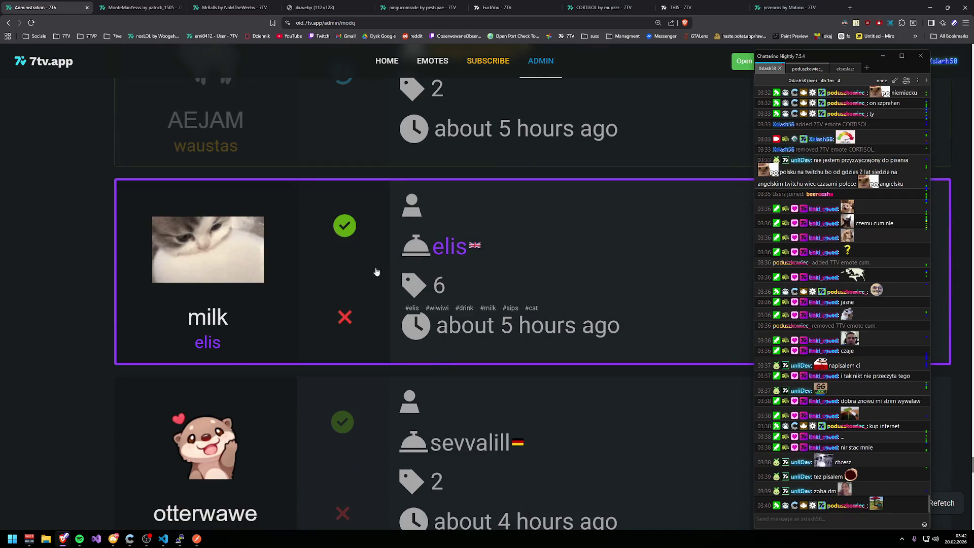
left_click(348, 227)
scroll(476, 355, "down", 2)
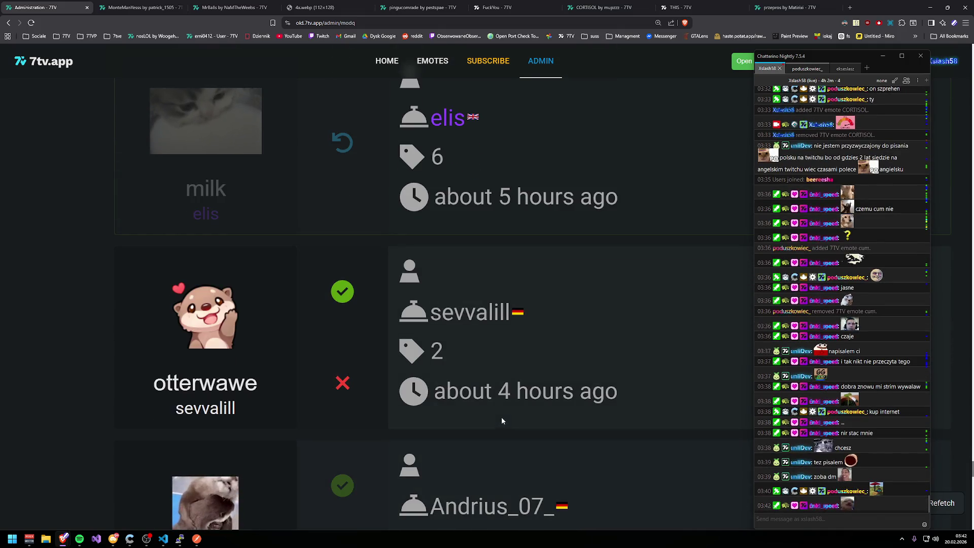
Step: Open the emote directory in a new tab, flip through the open emote tabs, and move it left
middle_click(428, 61)
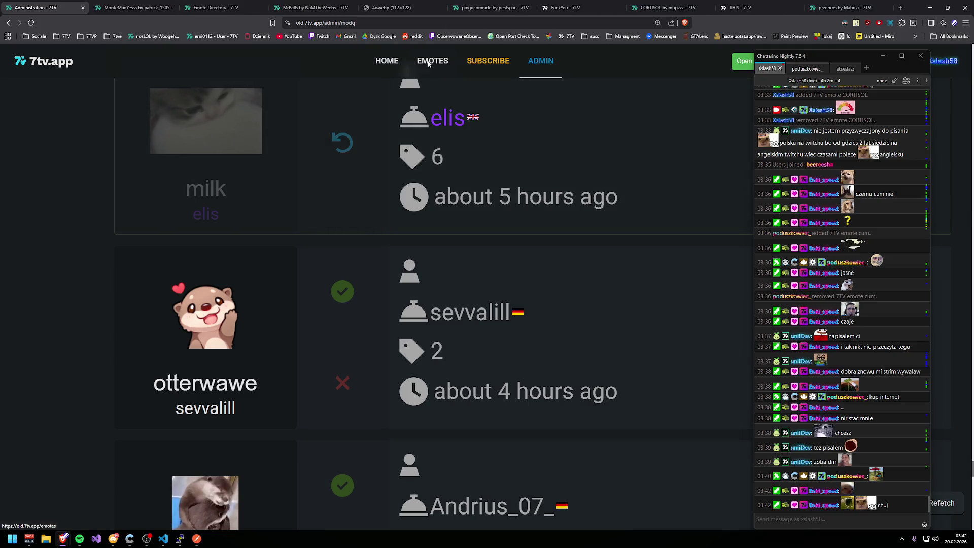
left_click(136, 7)
left_click(760, 7)
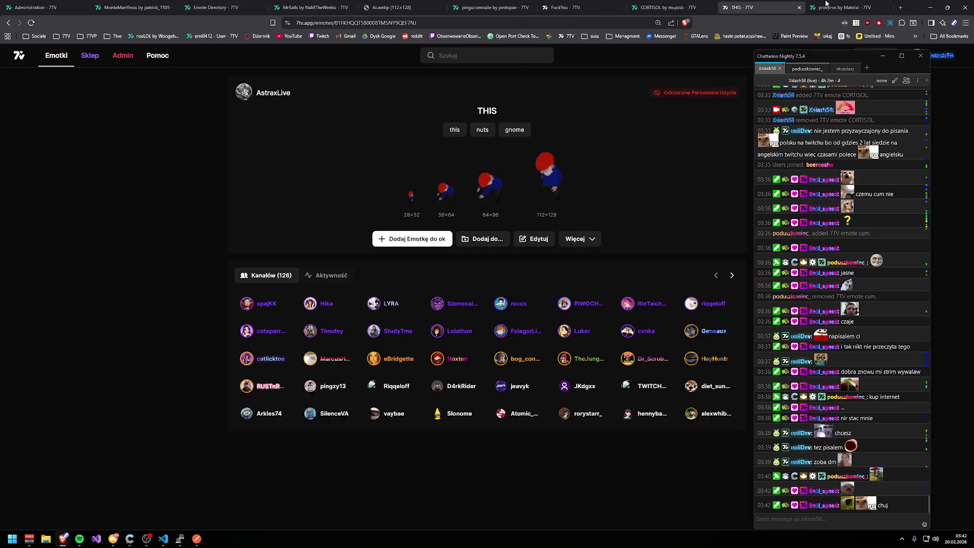
left_click(825, 4)
left_click(665, 7)
left_click(494, 7)
left_click(383, 4)
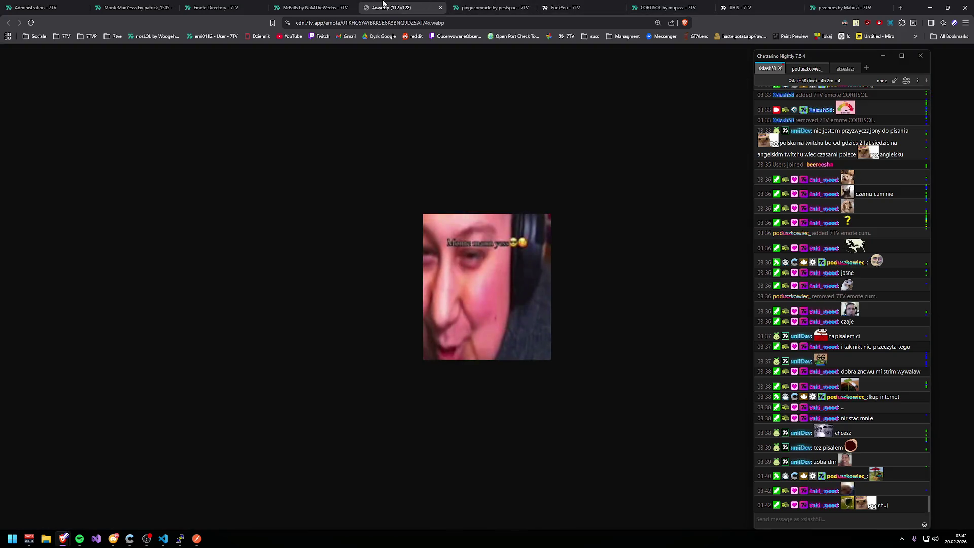
left_click(315, 5)
left_click(134, 5)
left_click(152, 3)
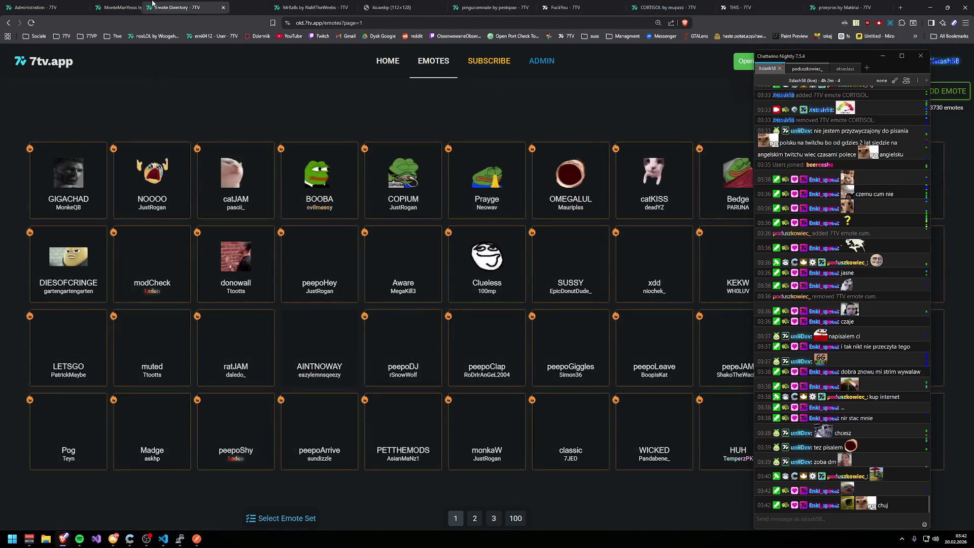
left_click_drag(153, 3, 119, 5)
Step: Search the emote directory for 'papiez' and move the chat window off the results
left_click_drag(812, 56, 550, 47)
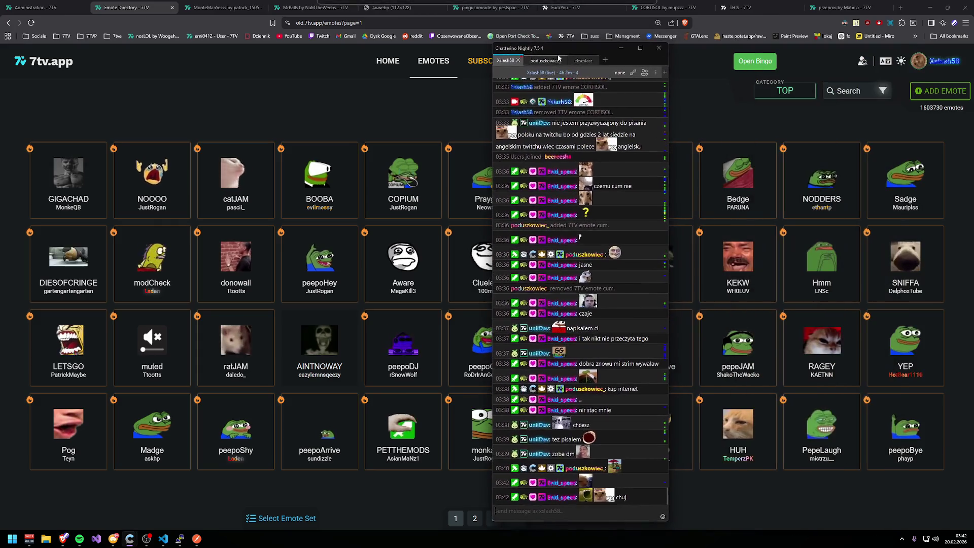
left_click(842, 91)
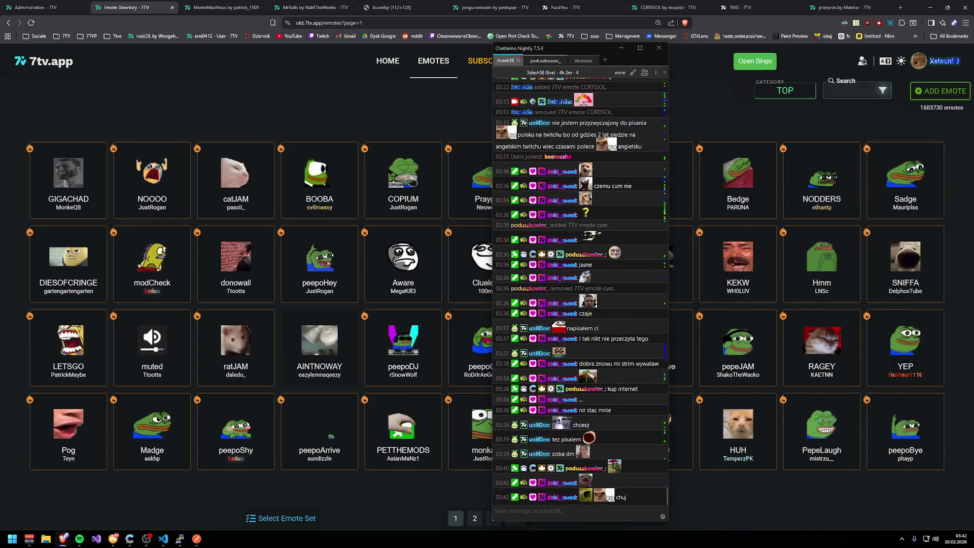
type("pap")
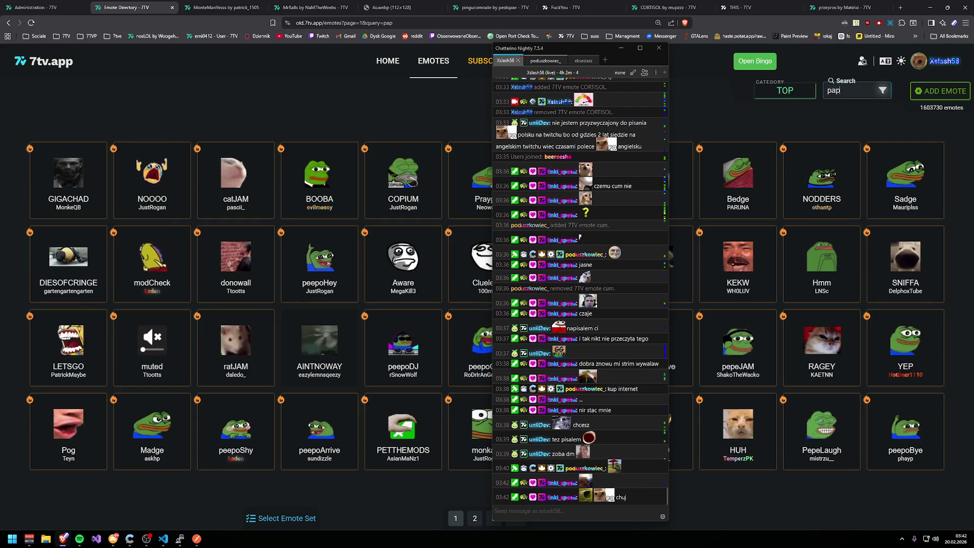
type("iez")
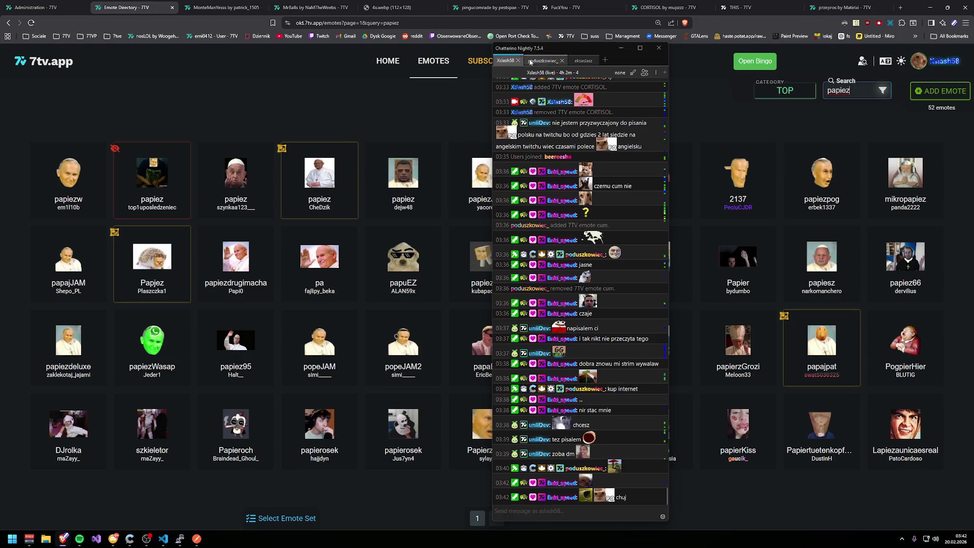
left_click_drag(530, 62, 758, 66)
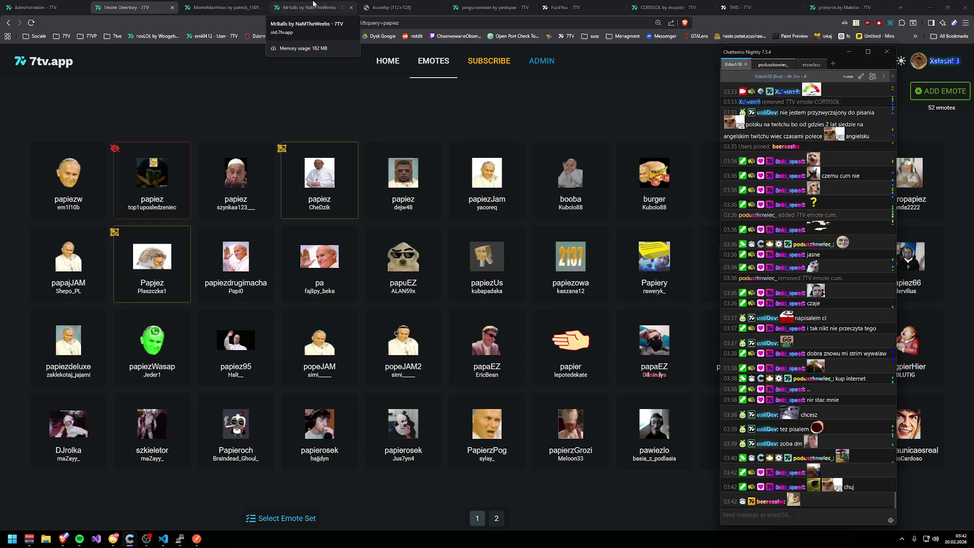
left_click(36, 7)
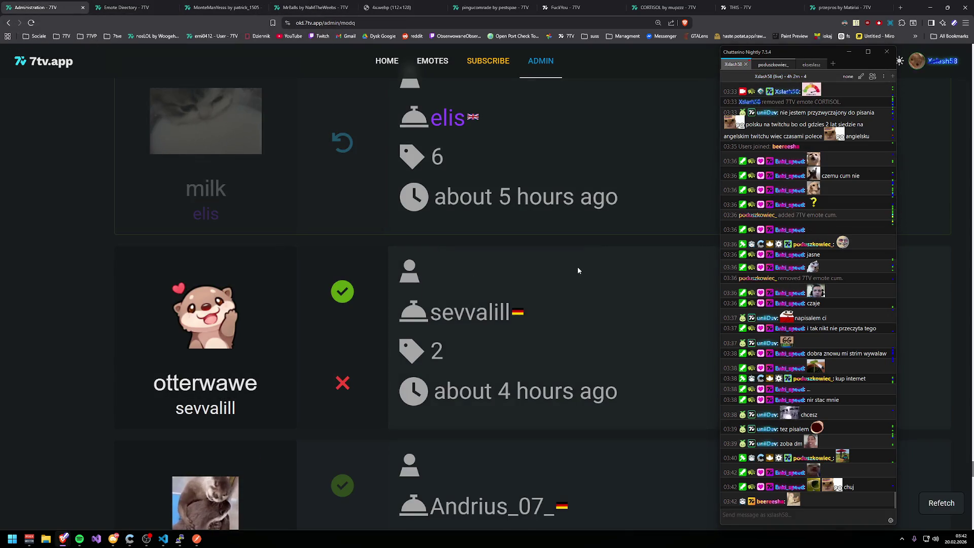
scroll(577, 270, "down", 3)
scroll(417, 284, "up", 2)
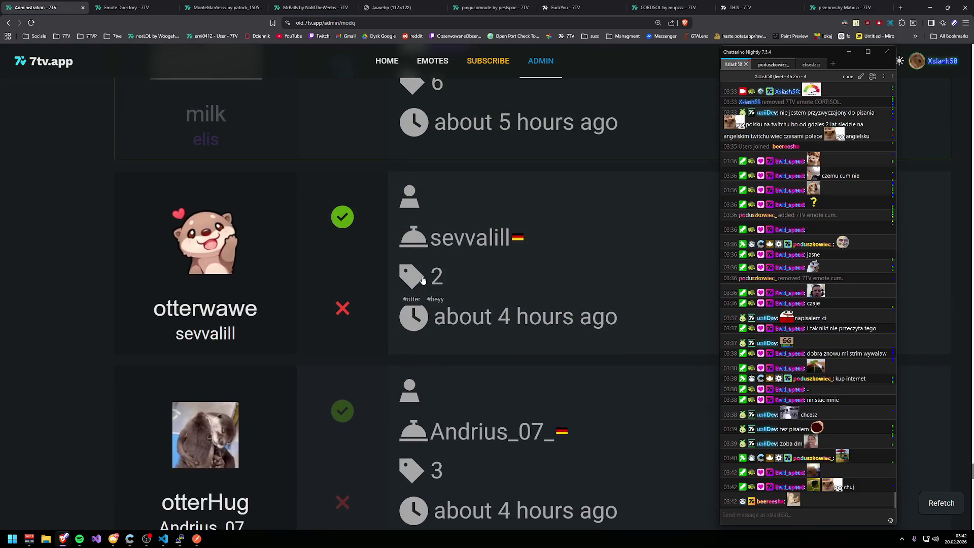
scroll(412, 304, "up", 2)
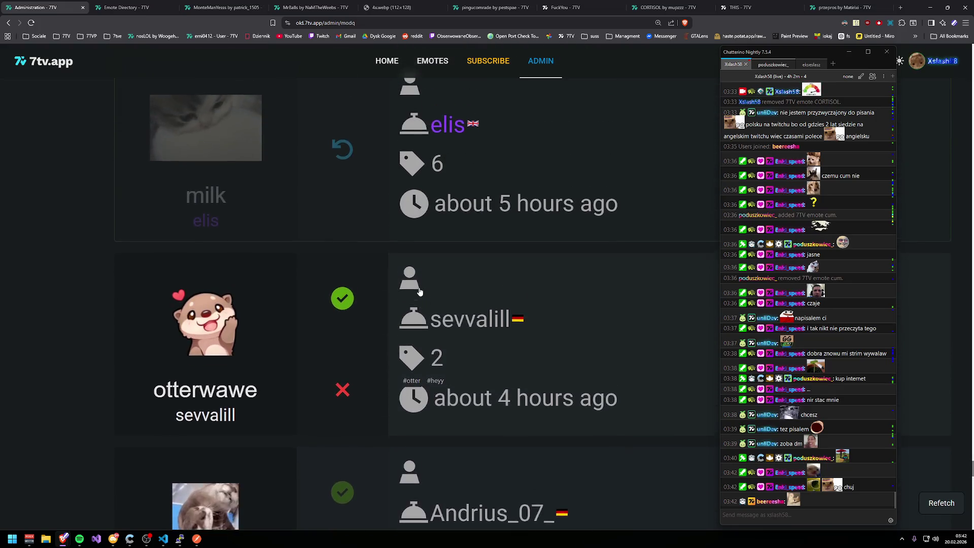
left_click(349, 318)
scroll(340, 304, "down", 6)
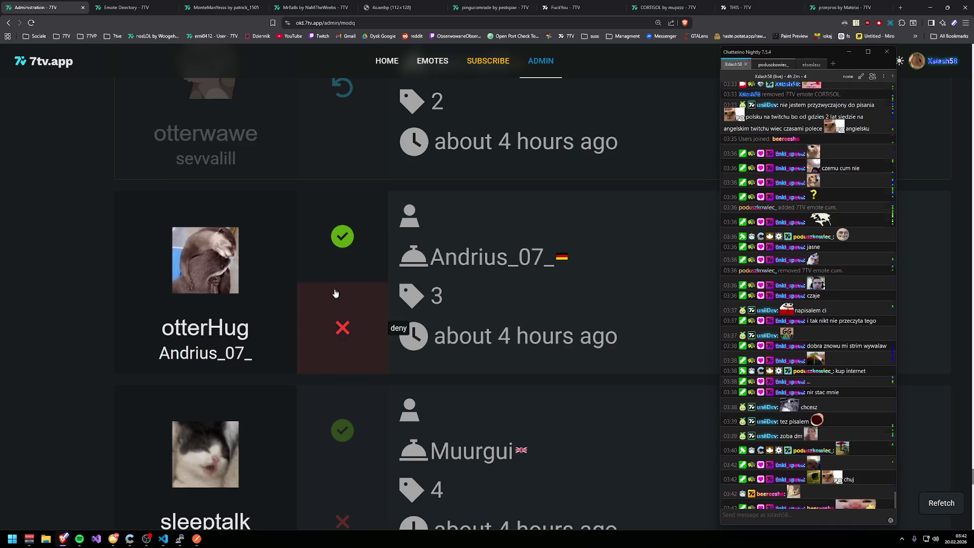
left_click(333, 227)
scroll(494, 281, "down", 2)
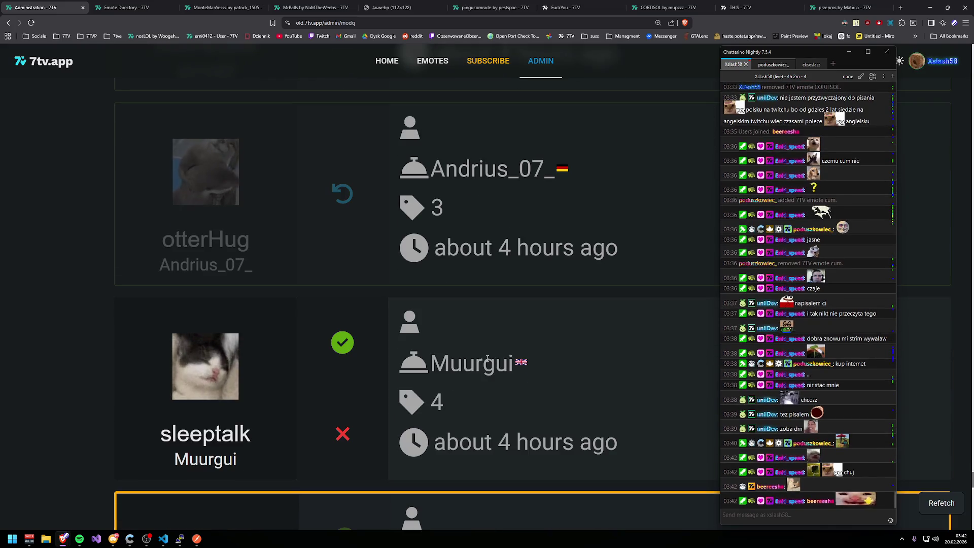
left_click(343, 343)
scroll(342, 342, "down", 4)
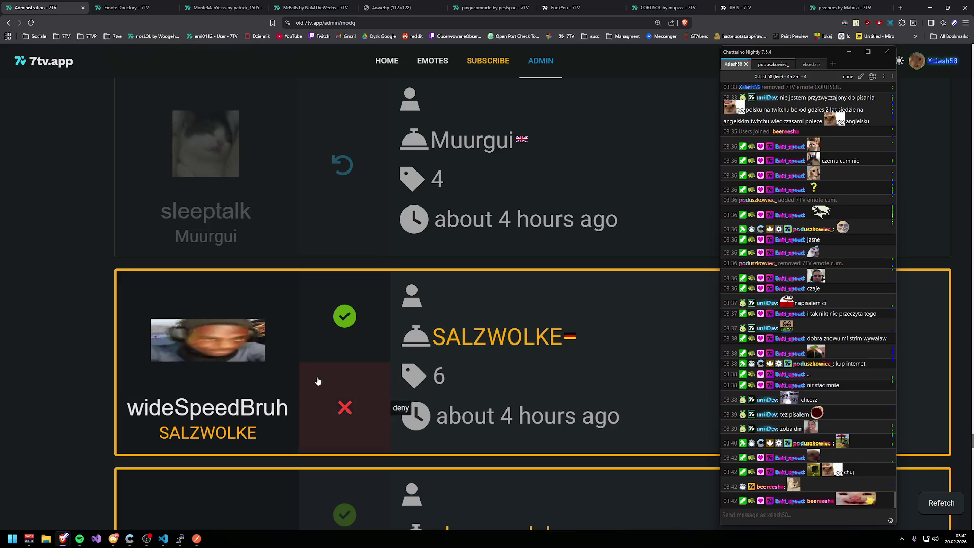
left_click(207, 357)
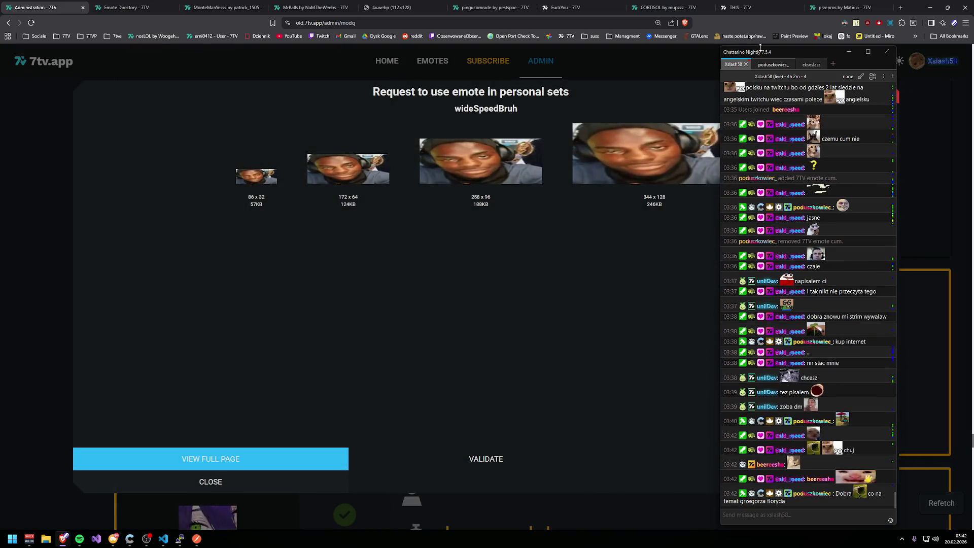
Step: Move Chatterino aside, check the wideSpeedBruh previews several times, then approve the request
left_click_drag(774, 54, 828, 45)
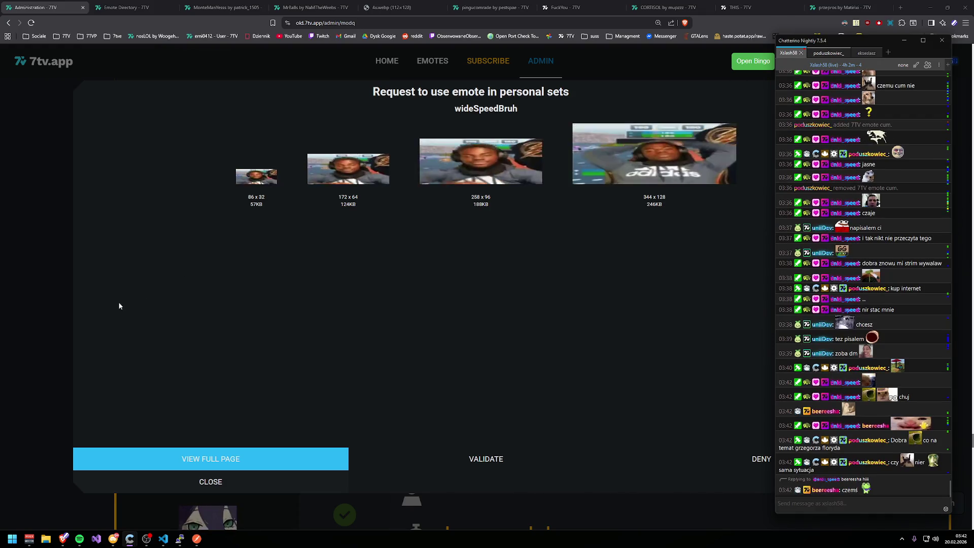
left_click(2, 344)
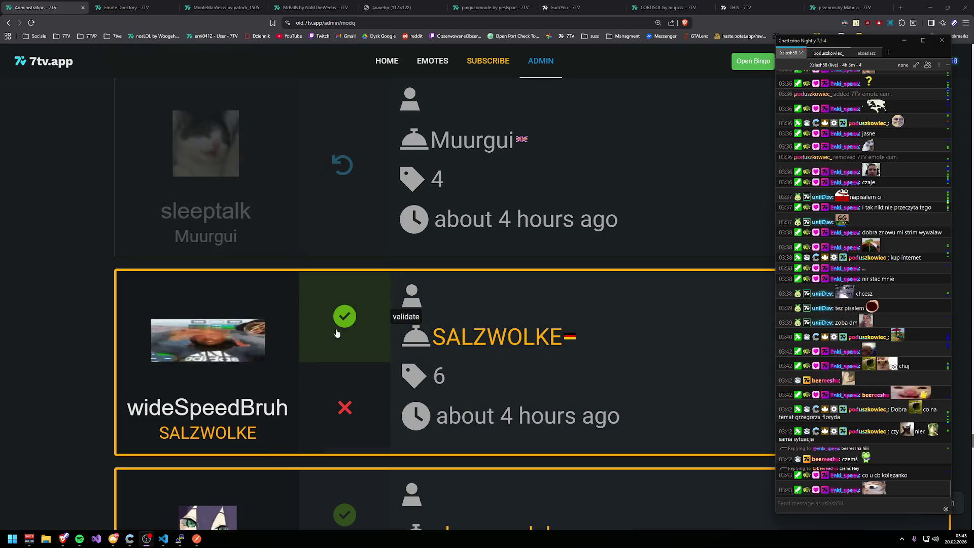
left_click(177, 337)
left_click(15, 347)
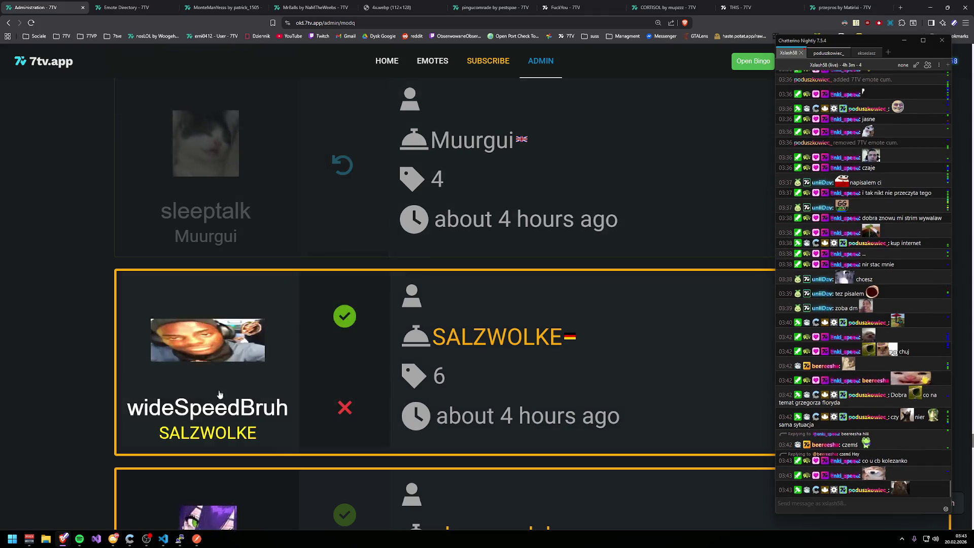
left_click(219, 393)
left_click(21, 323)
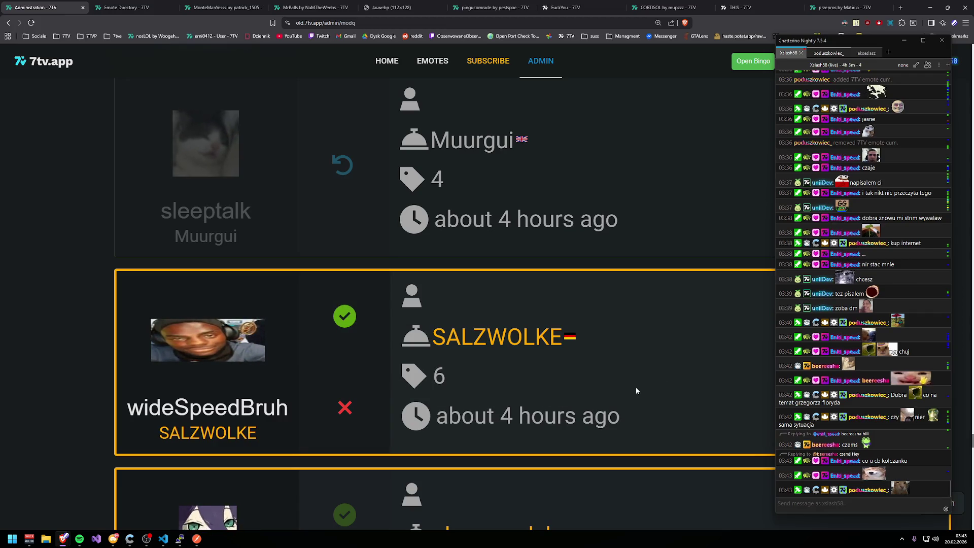
left_click(244, 363)
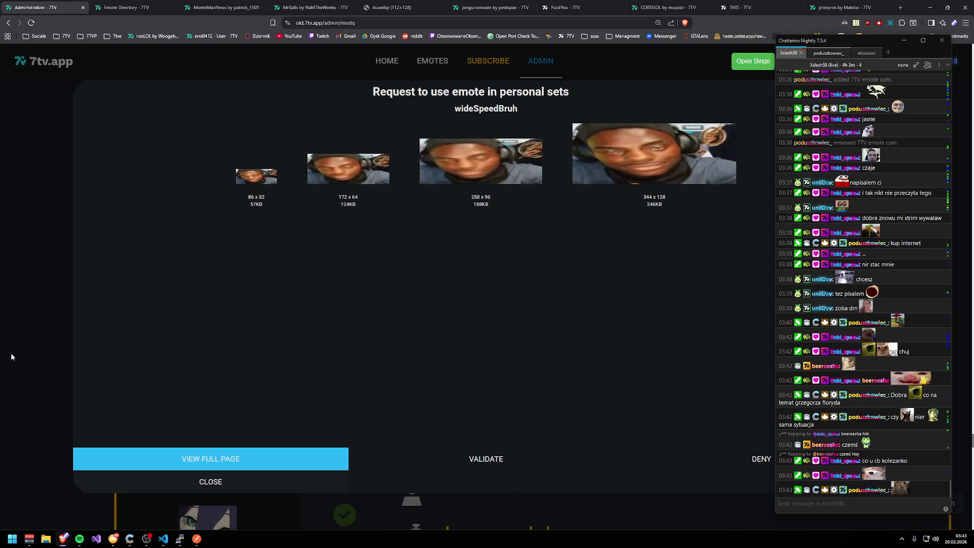
left_click(5, 325)
left_click(243, 376)
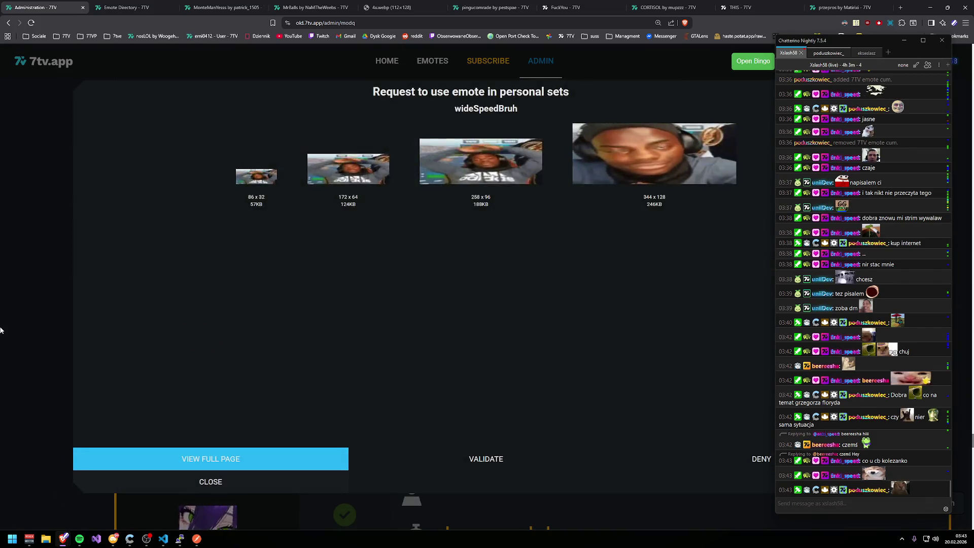
left_click(9, 304)
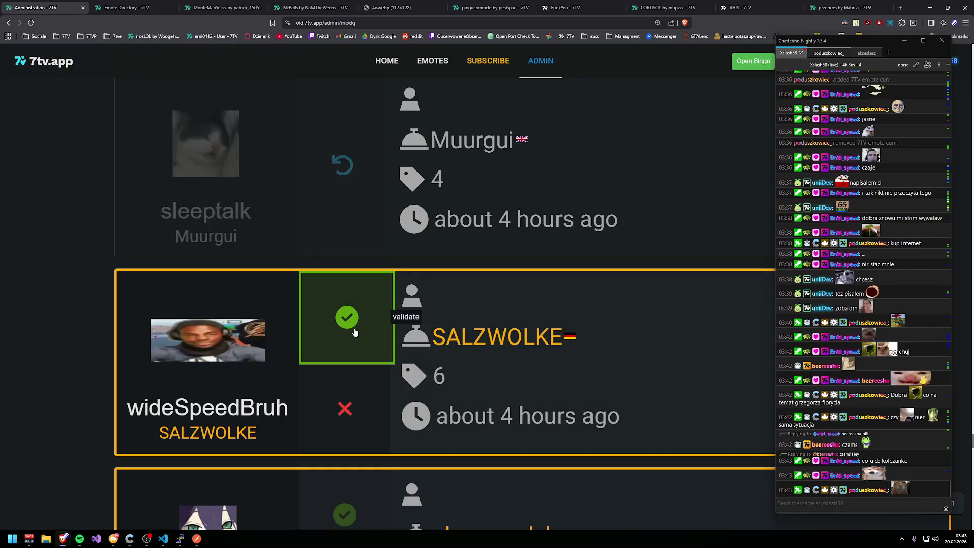
left_click(345, 317)
scroll(469, 446, "down", 3)
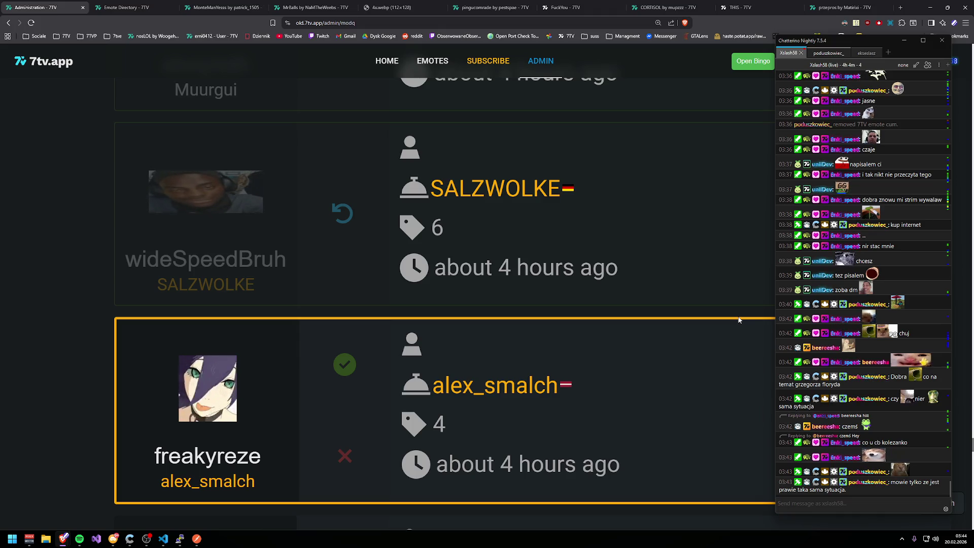
key("ctrl+t")
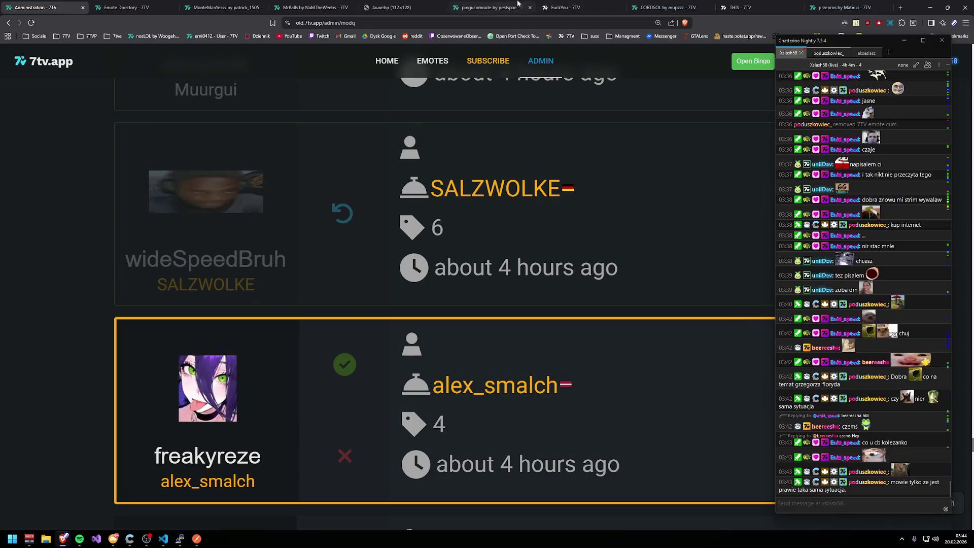
key("ctrl+w")
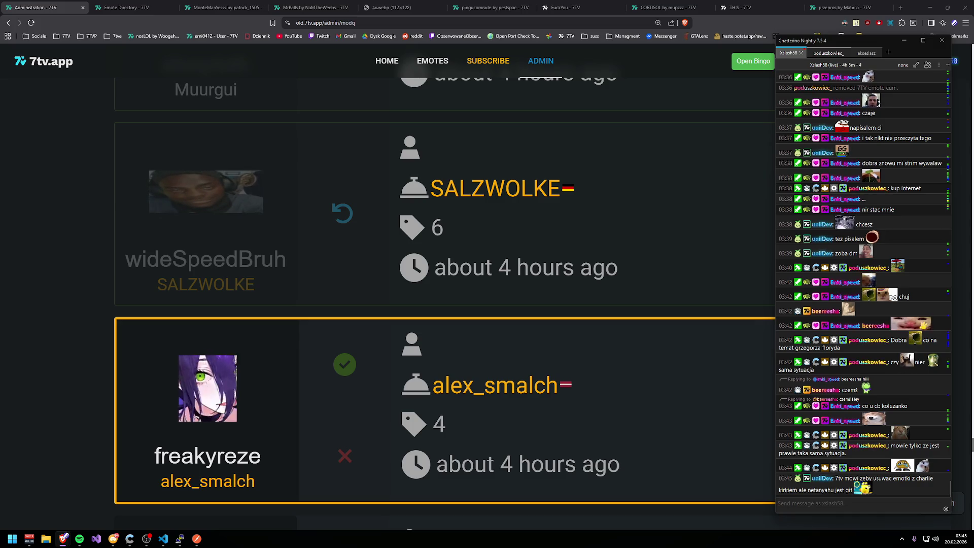
double_click(822, 490)
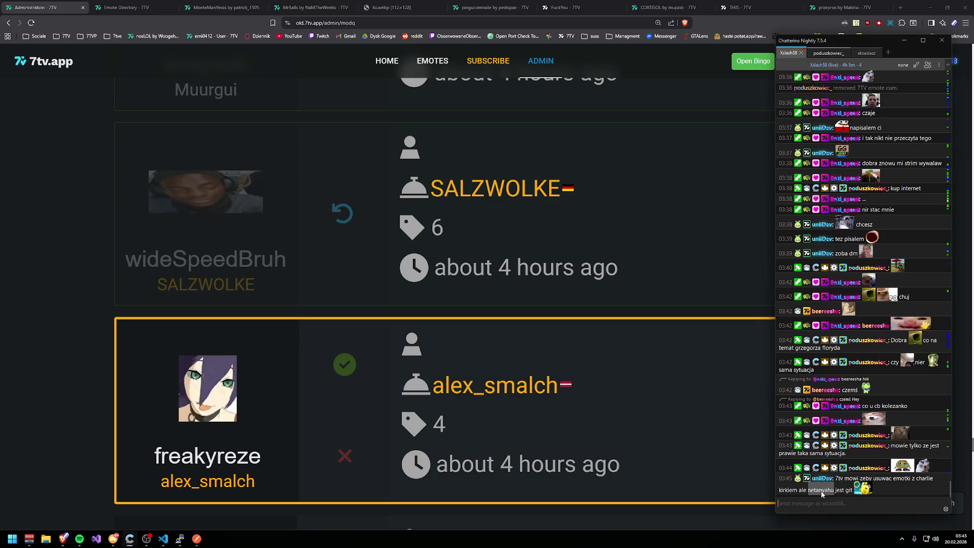
Step: Focus Chatterino's message box without sending, return to the browser, and open 7TV in a new tab
key("alt+Tab")
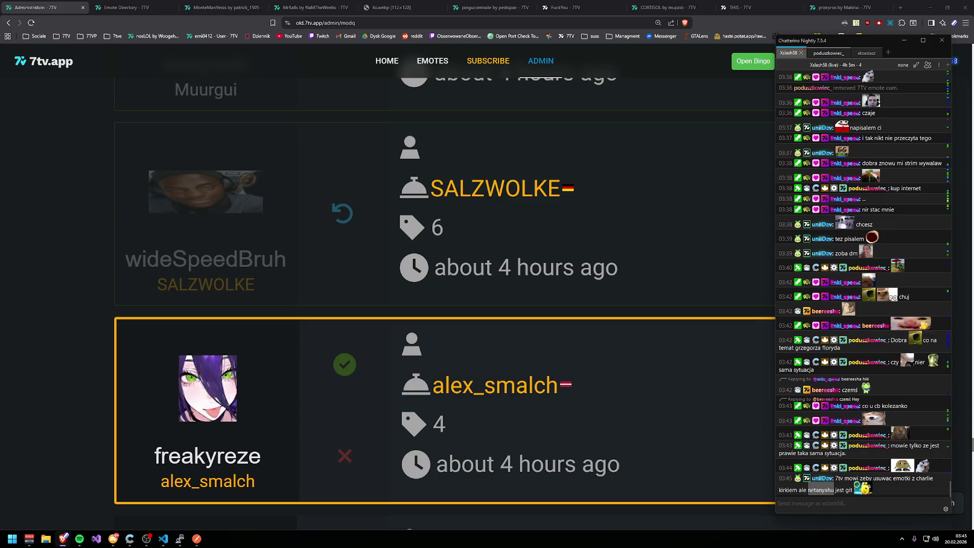
left_click(811, 503)
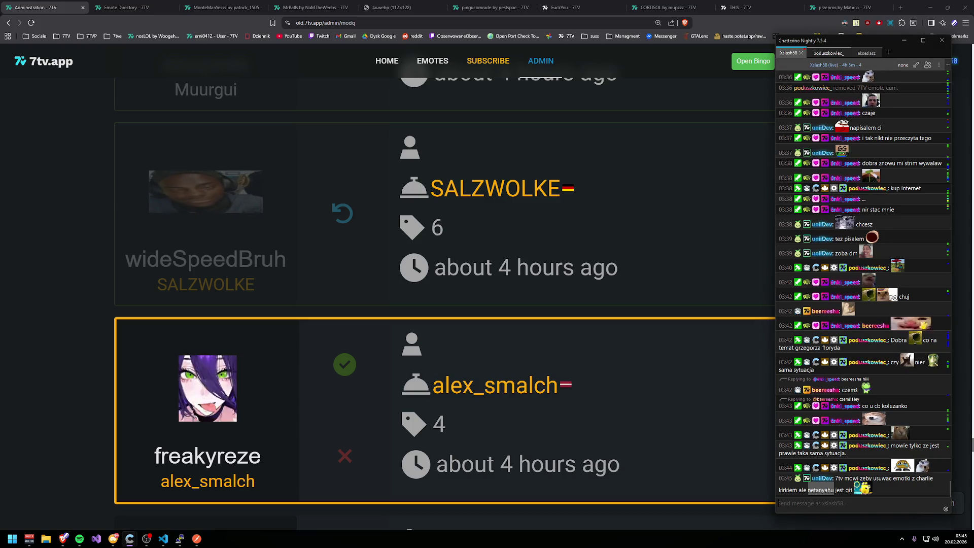
key("alt+Tab")
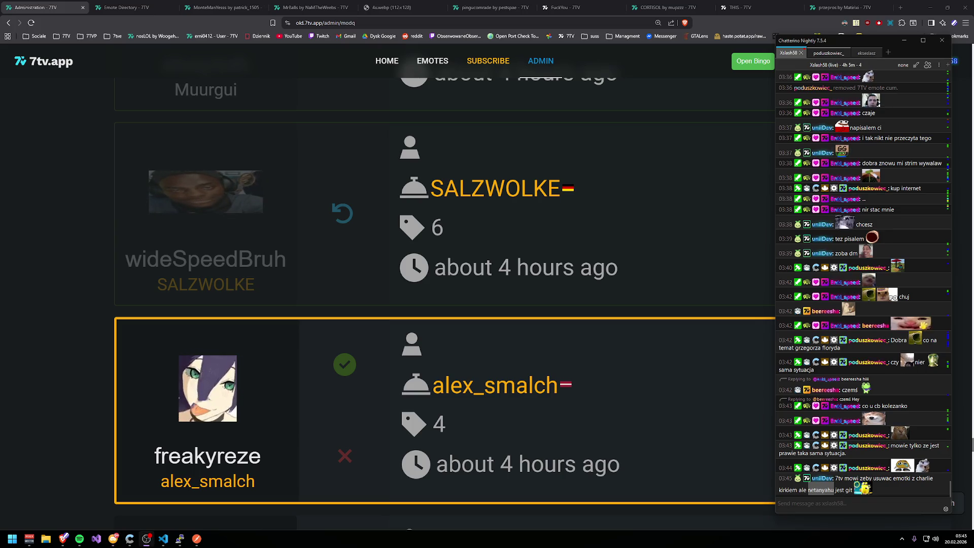
middle_click(389, 61)
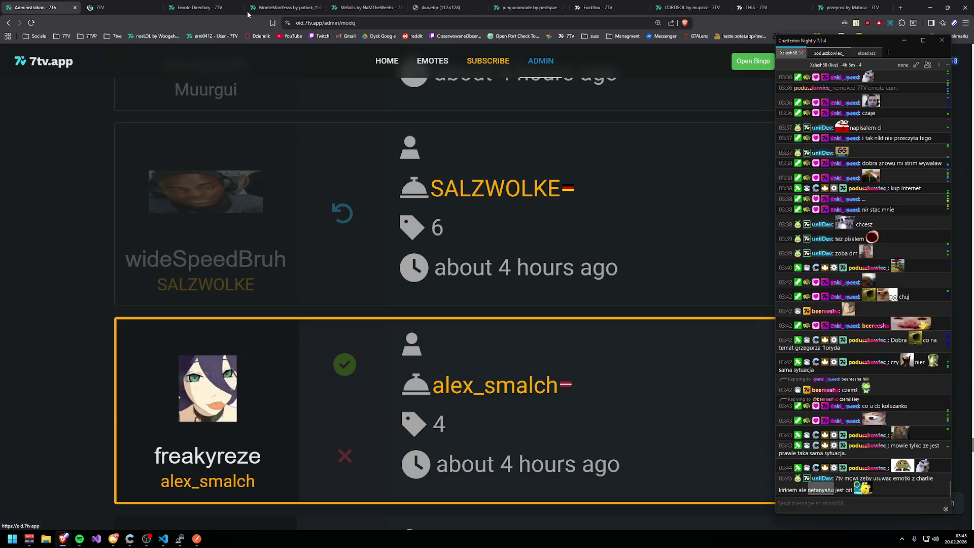
Step: Search the Emote Directory in the new tab for 'fuckice'
key("ctrl+Tab")
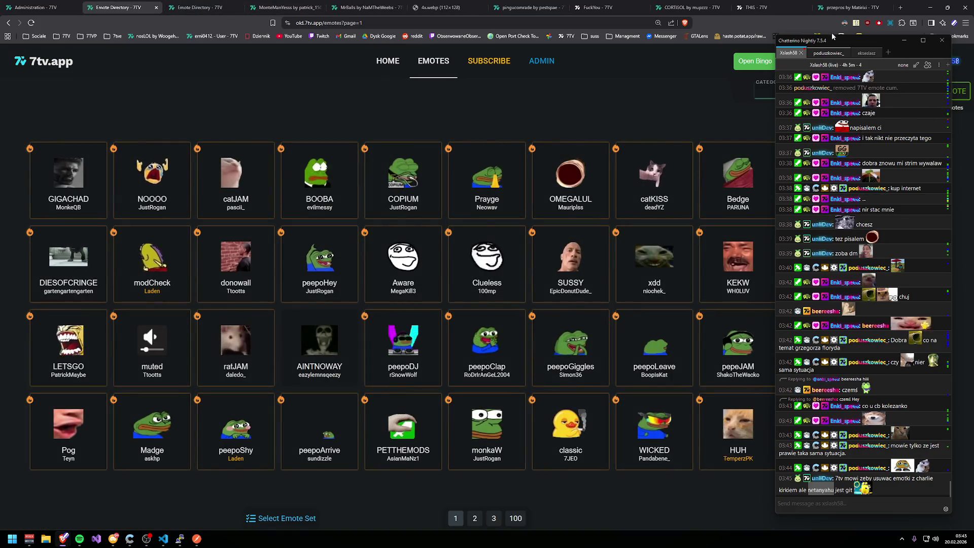
mouse_move(832, 32)
left_mouse_down()
mouse_move(474, 69)
mouse_move(60, 39)
mouse_move(106, 38)
left_mouse_up()
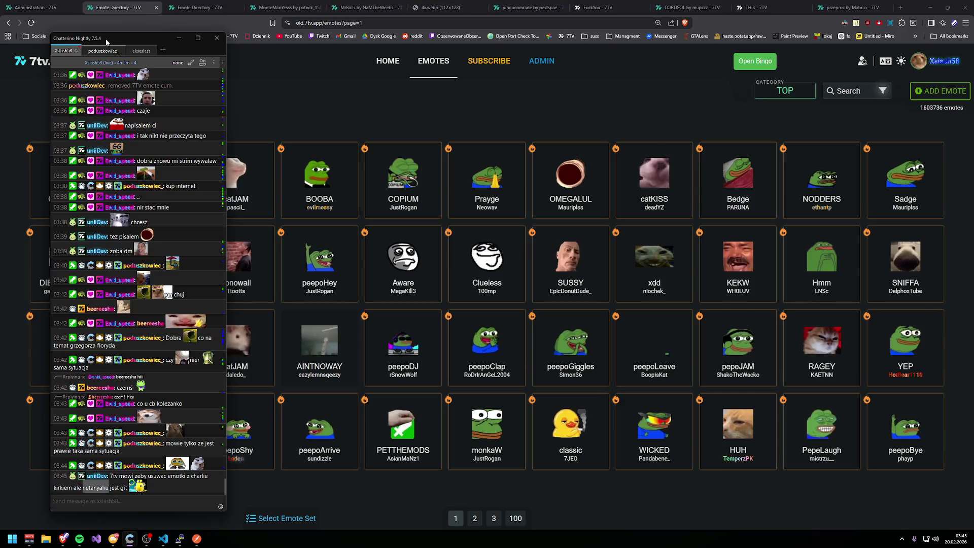
left_click(852, 91)
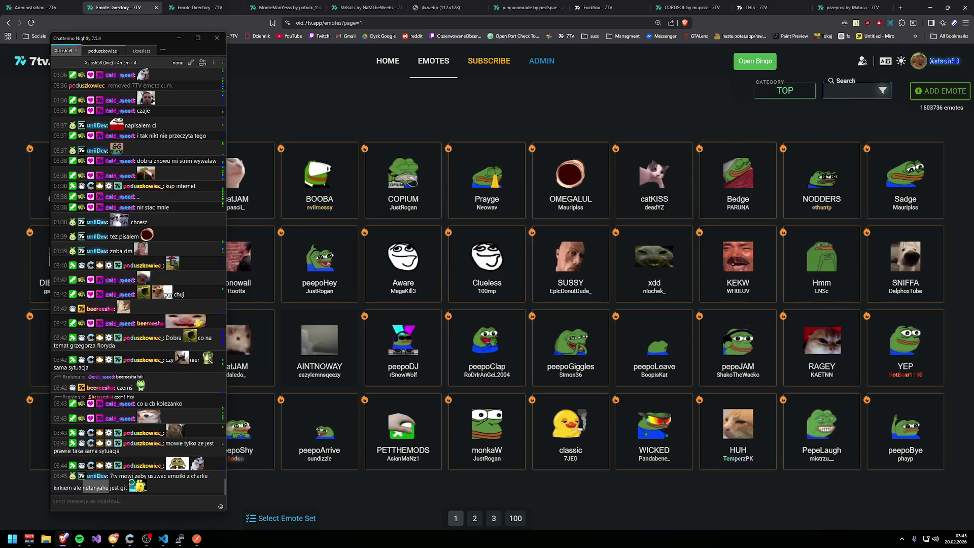
type("fuckice")
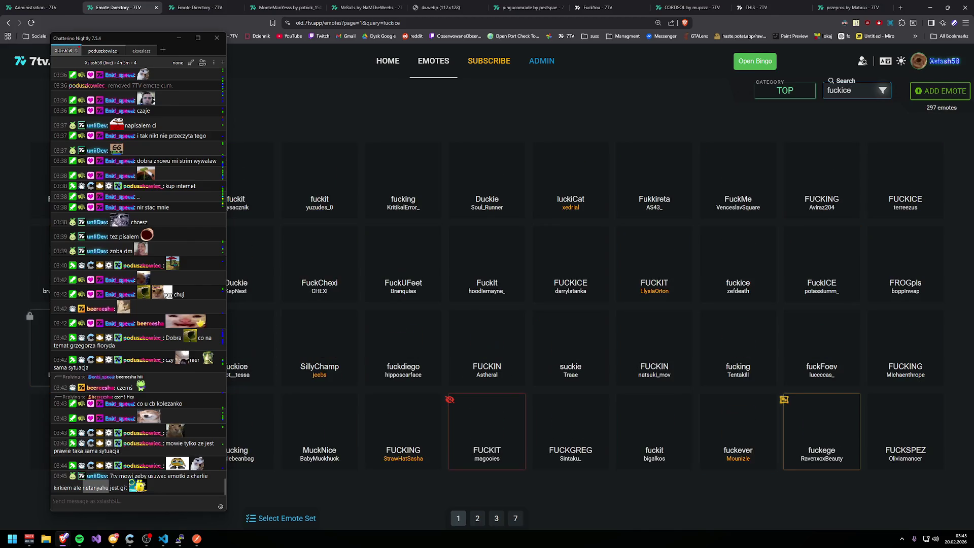
mouse_move(108, 38)
left_mouse_down()
mouse_move(809, 33)
mouse_move(825, 62)
left_mouse_up()
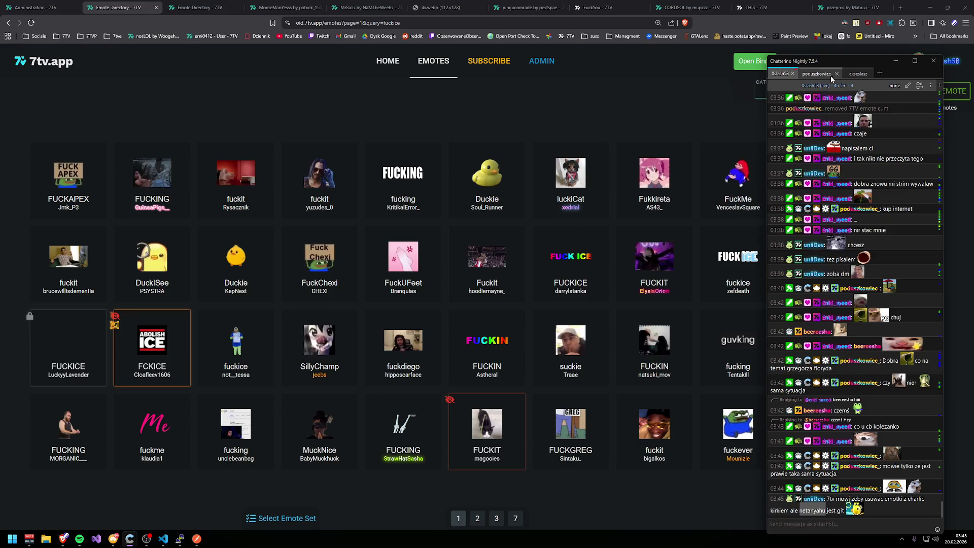
Step: Review the FUCKICE emote's page, return to the fuckice results, then open the admin overview
left_click(582, 261)
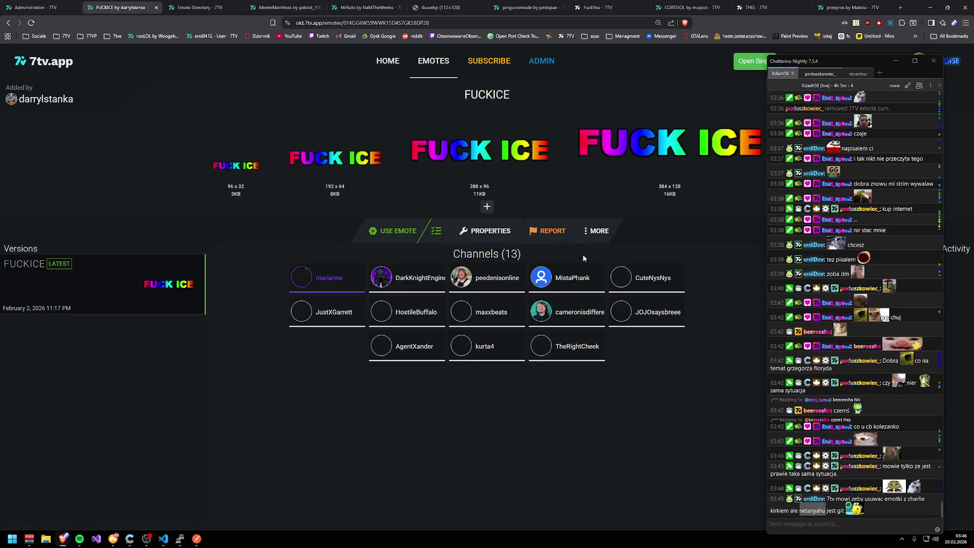
mouse_move(814, 62)
left_mouse_down()
mouse_move(654, 75)
mouse_move(244, 12)
mouse_move(389, 39)
mouse_move(811, 46)
left_mouse_up()
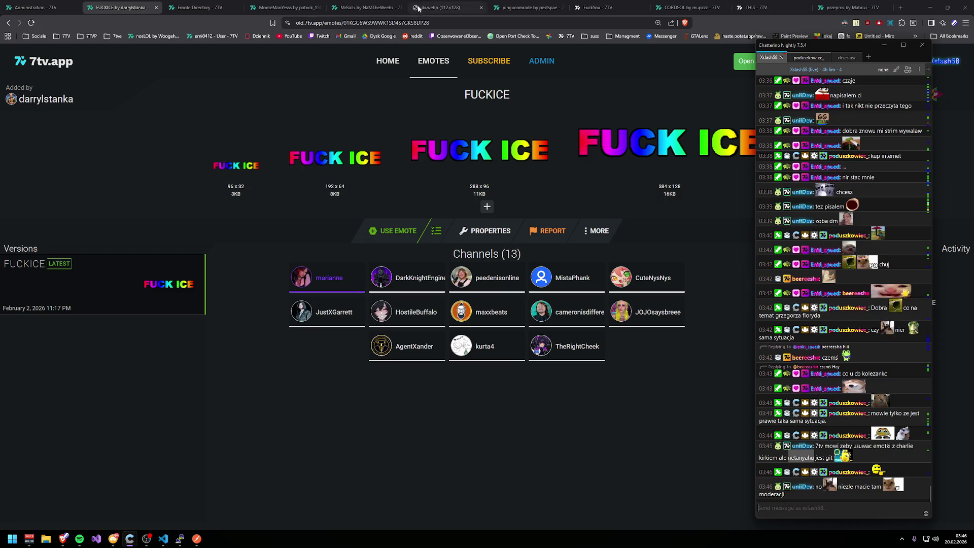
left_click(8, 22)
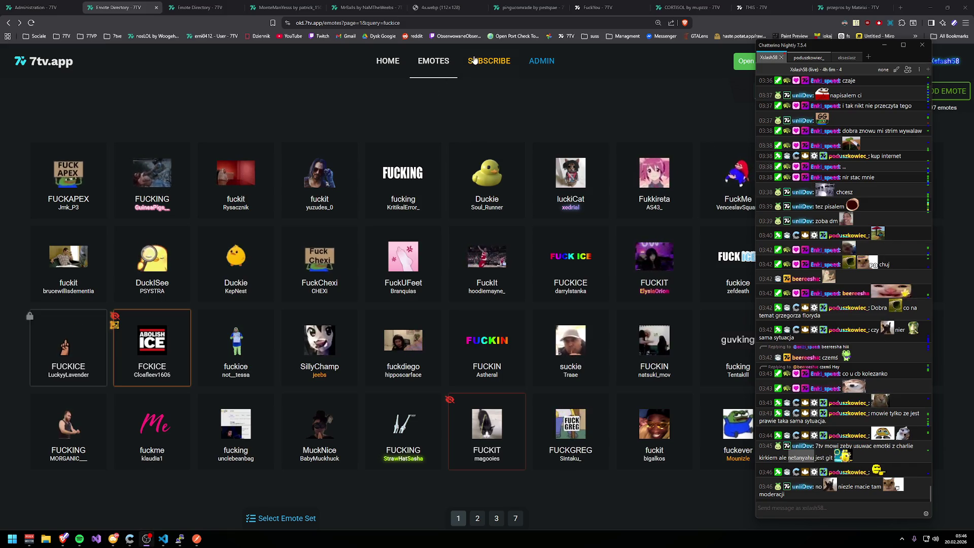
left_click(540, 61)
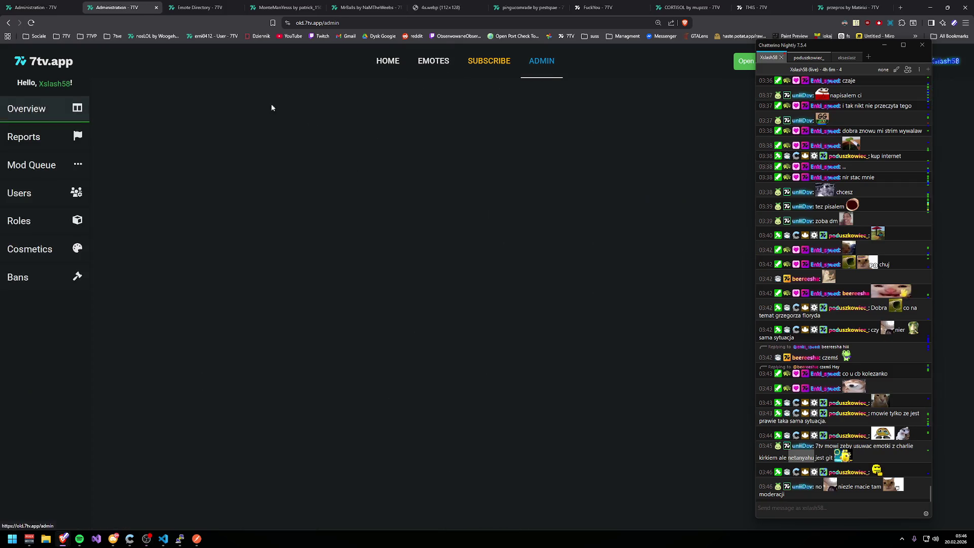
Step: Open the Mod Queue and deny the freakyreze and LOCKIN emote requests
left_click(60, 137)
left_click(64, 166)
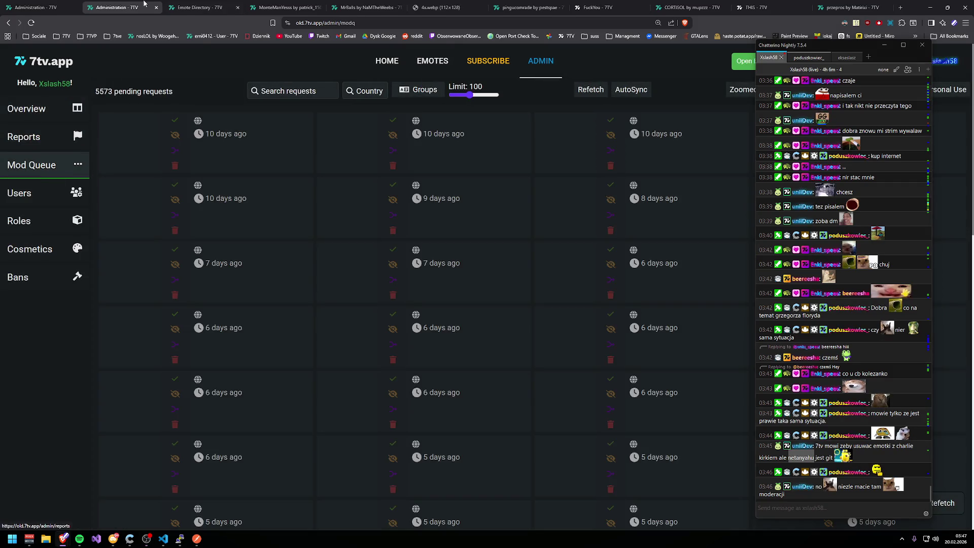
left_click(57, 4)
scroll(378, 321, "down", 3)
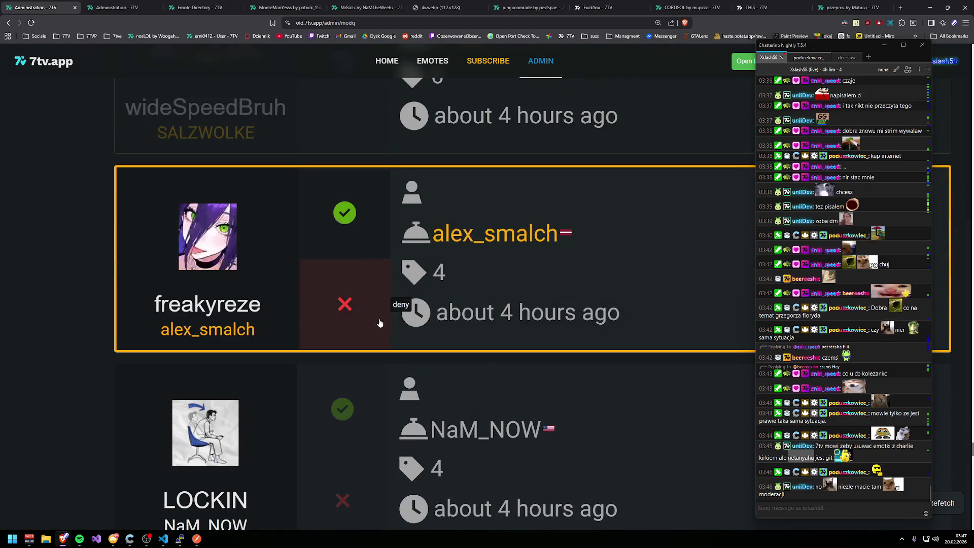
left_click(377, 320)
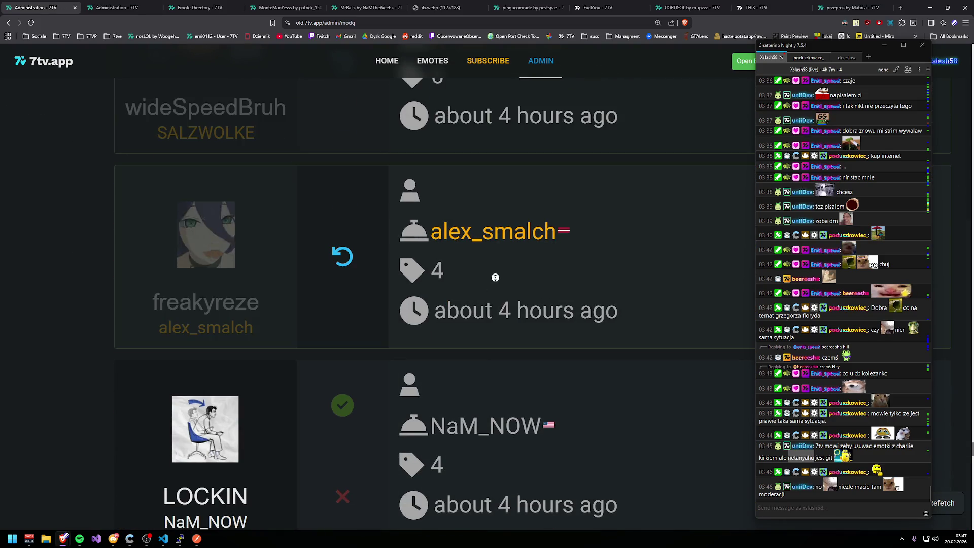
scroll(502, 309, "down", 3)
scroll(487, 303, "down", 2)
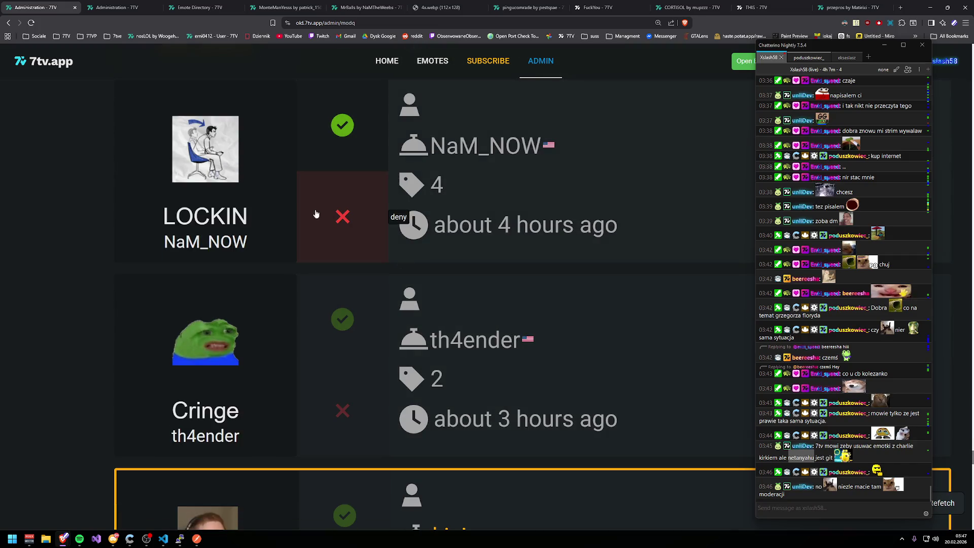
left_click(355, 159)
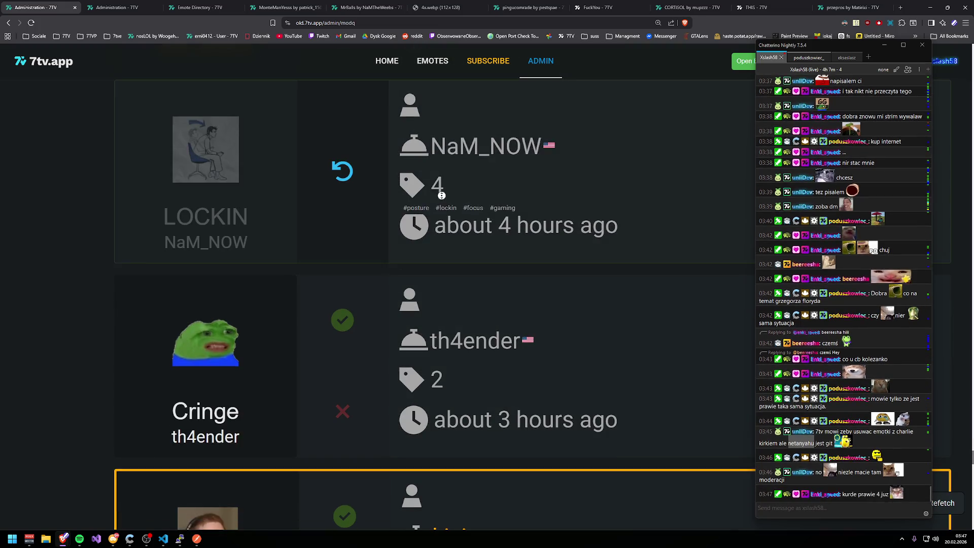
Step: Approve the Cringe, Lockin, LeagueOfLegends and 2tuff emote requests
scroll(433, 245, "down", 2)
left_click(342, 274)
scroll(456, 289, "down", 3)
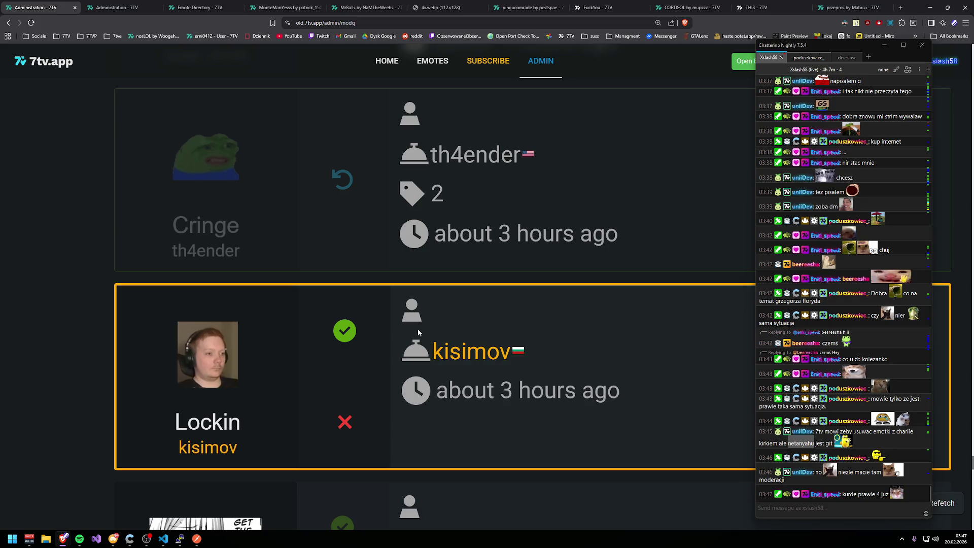
left_click(347, 353)
scroll(492, 425, "down", 2)
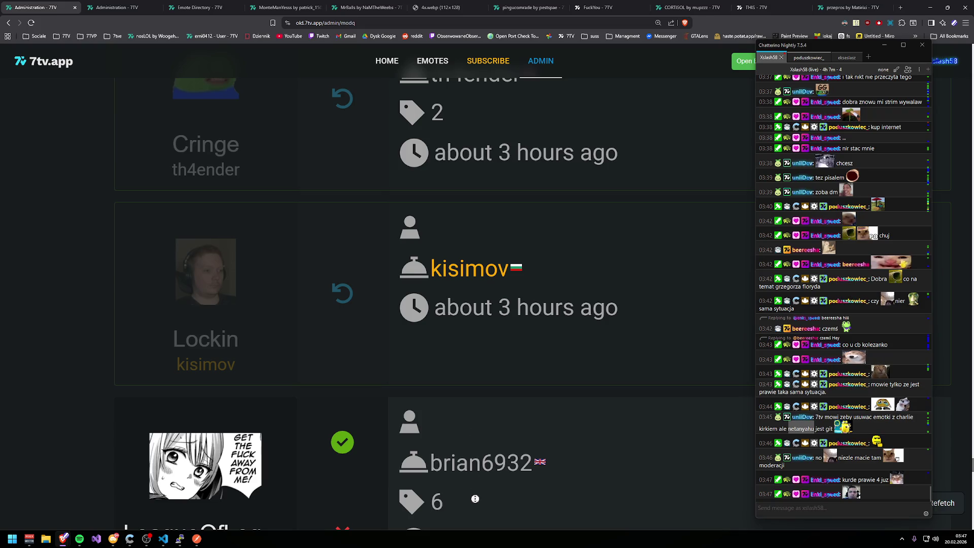
scroll(475, 498, "down", 2)
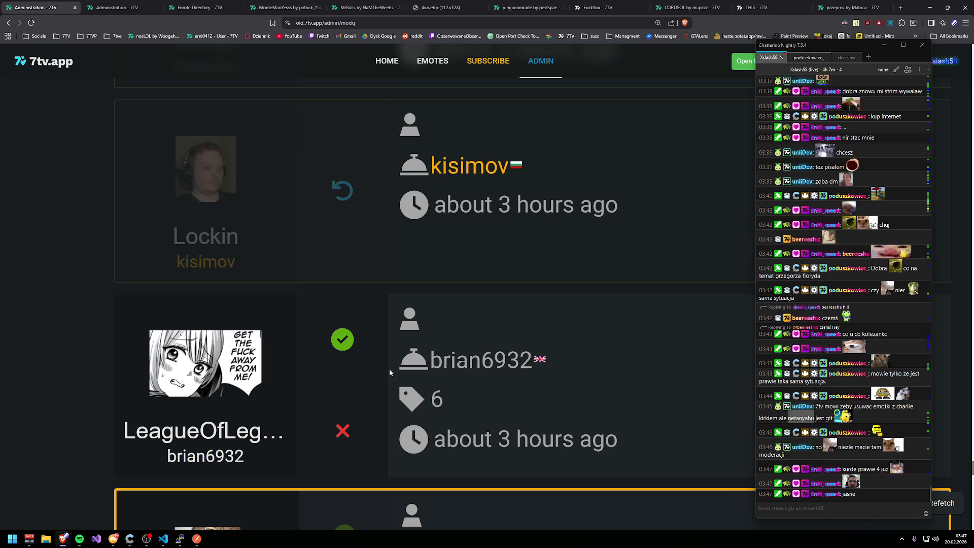
left_click(349, 368)
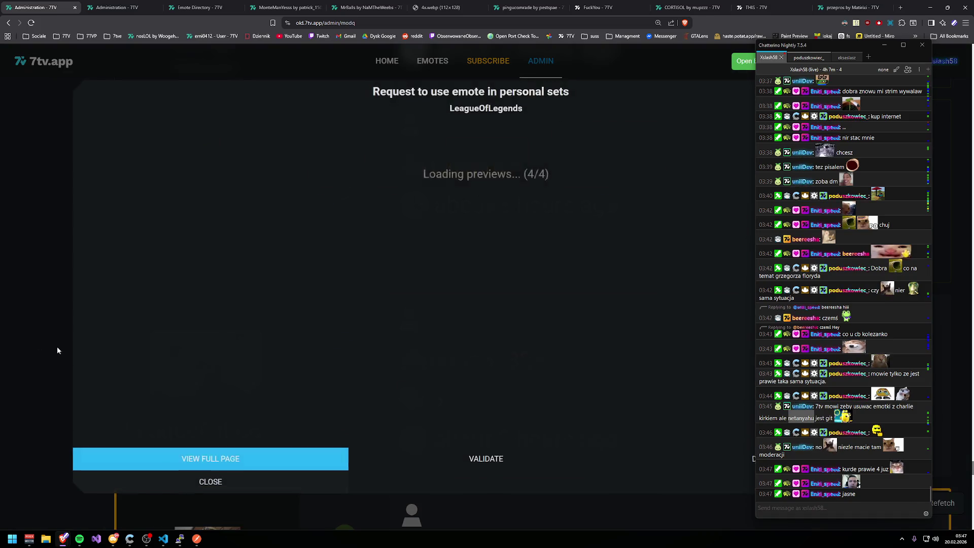
left_click(4, 332)
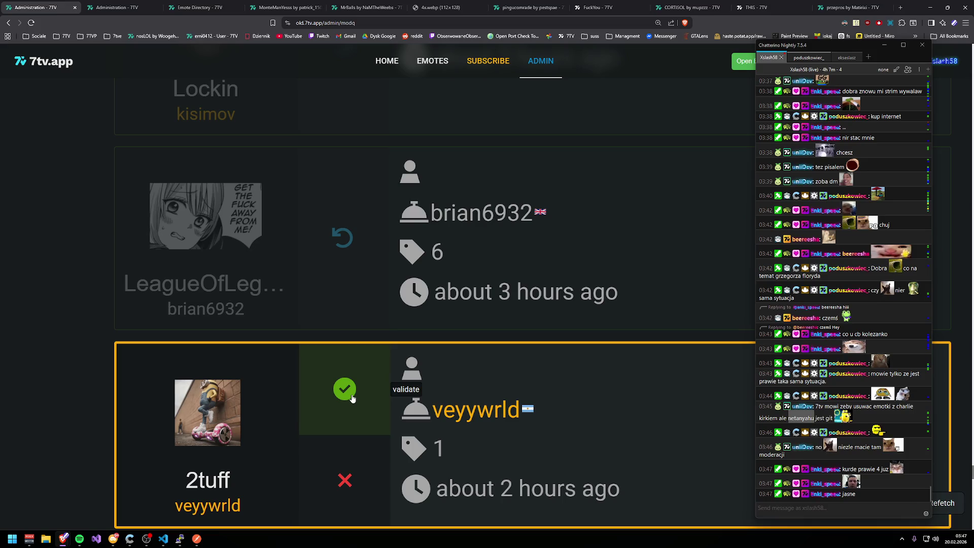
left_click(344, 389)
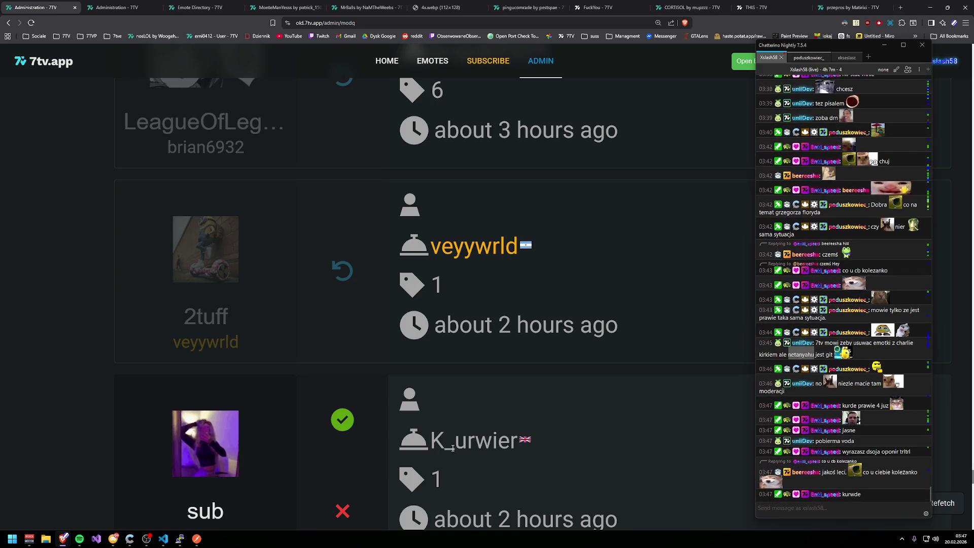
Step: Start a new browser search for 'twitch vod recover'
scroll(453, 448, "down", 2)
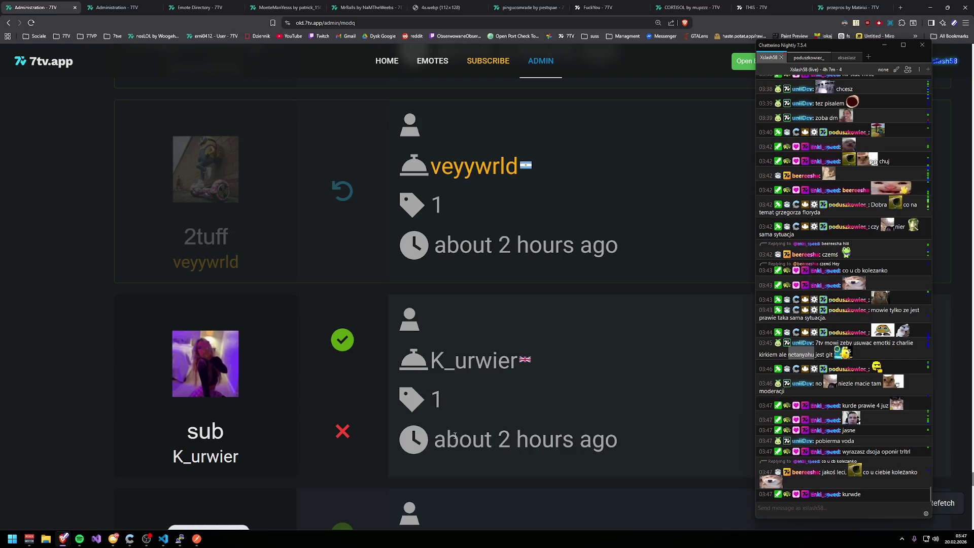
left_click(901, 7)
type("tw")
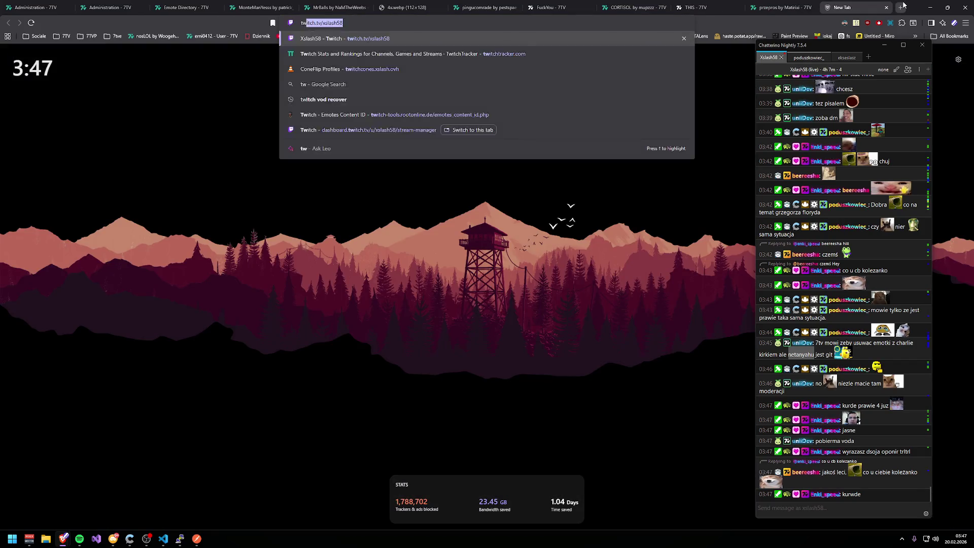
type("itch vod recover")
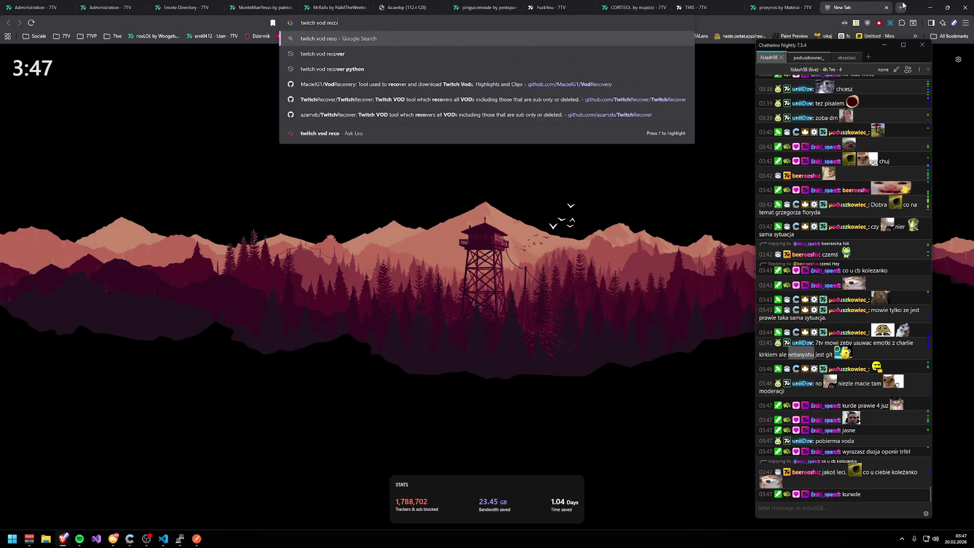
Step: Run the 'twitch vod recover' search, check the MacielG1/VodRecovery GitHub result, then close that tab
key("Return")
scroll(517, 327, "down", 5)
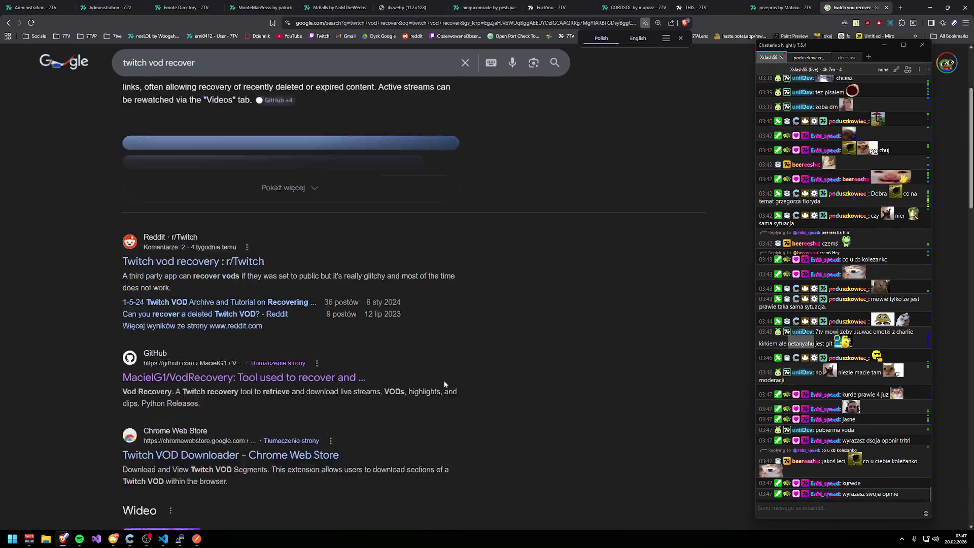
left_click(239, 187)
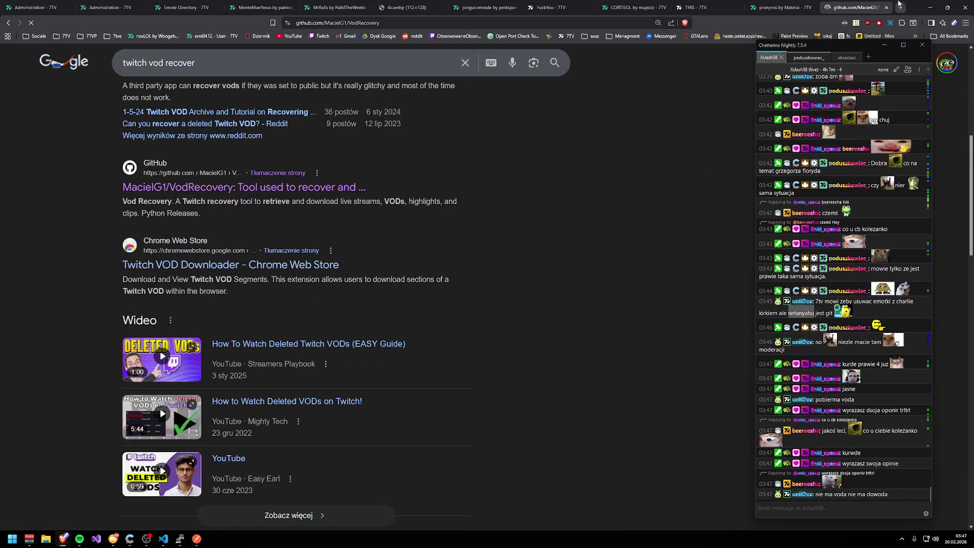
key("ctrl+w")
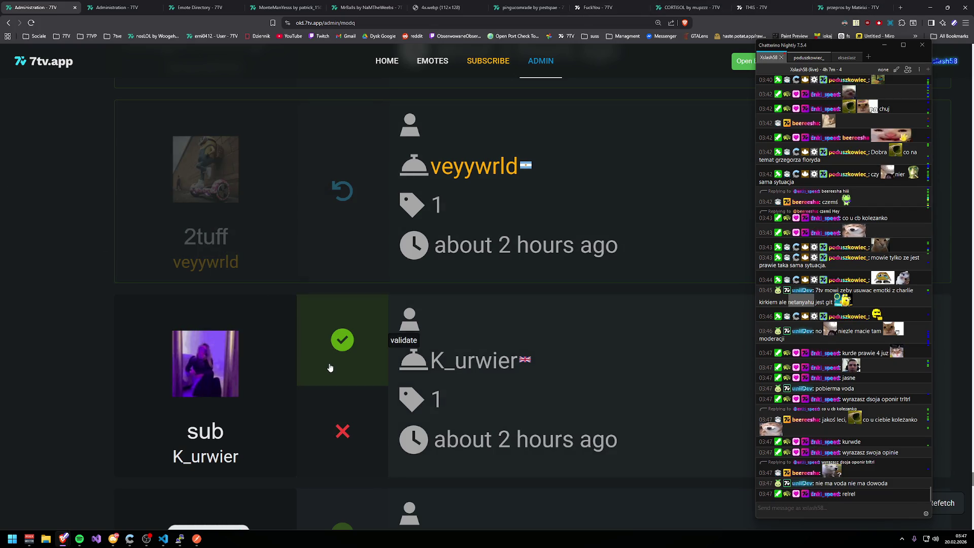
Step: Approve the sub, MAILS and spit requests, then open spit's full emote page
left_click(340, 349)
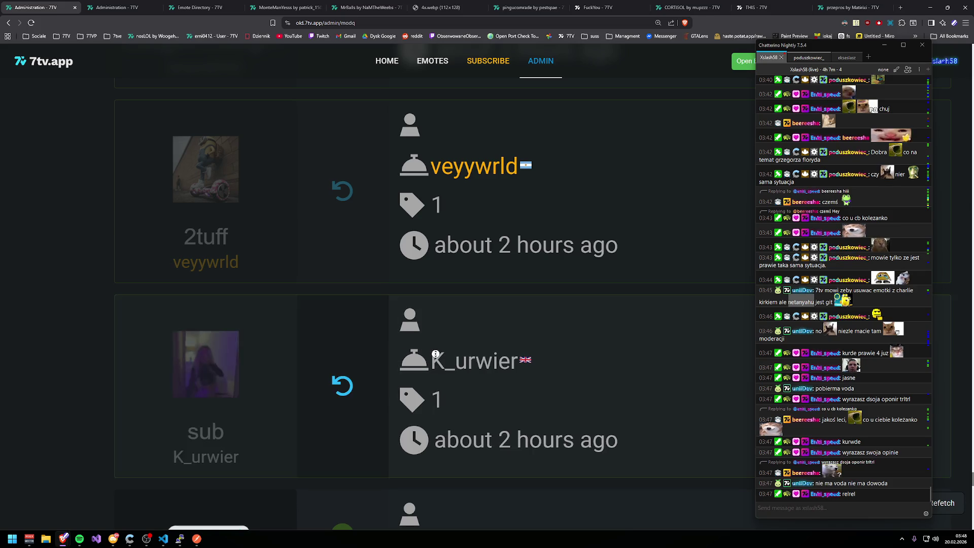
scroll(447, 437, "down", 2)
scroll(426, 437, "down", 4)
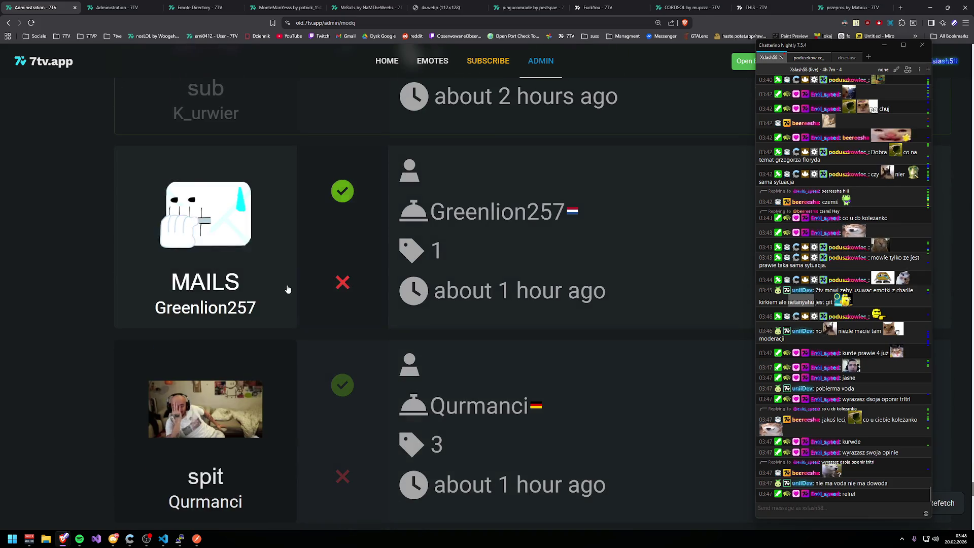
left_click(323, 210)
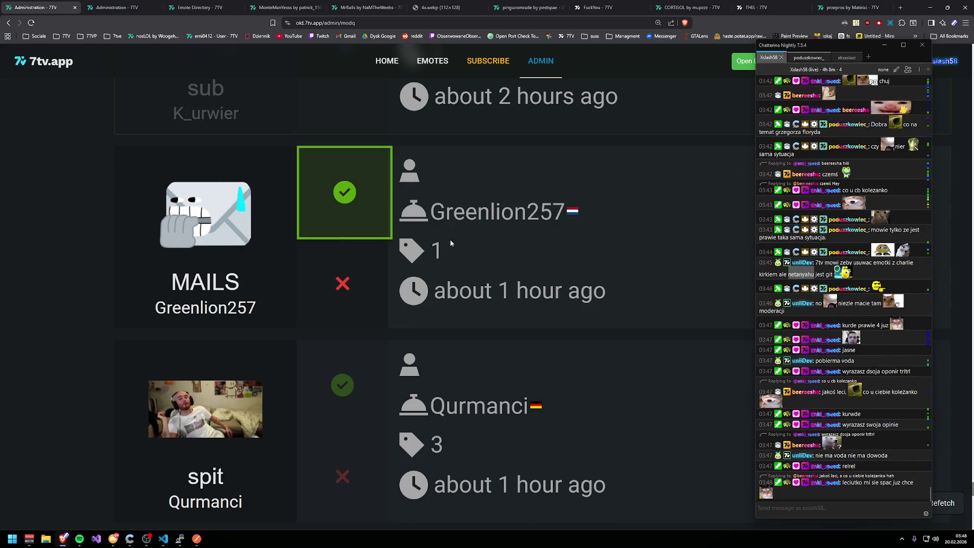
scroll(465, 284, "down", 1)
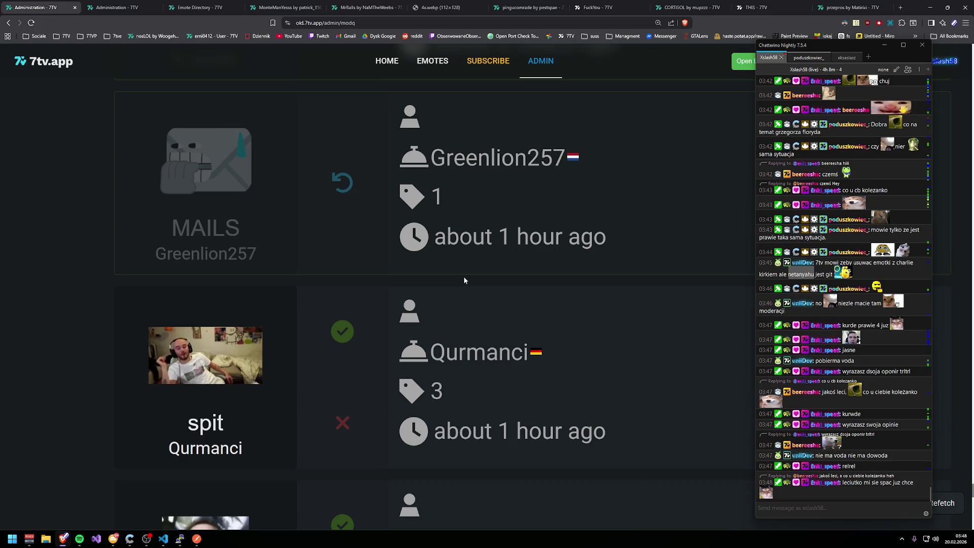
left_click(355, 335)
scroll(465, 349, "down", 1)
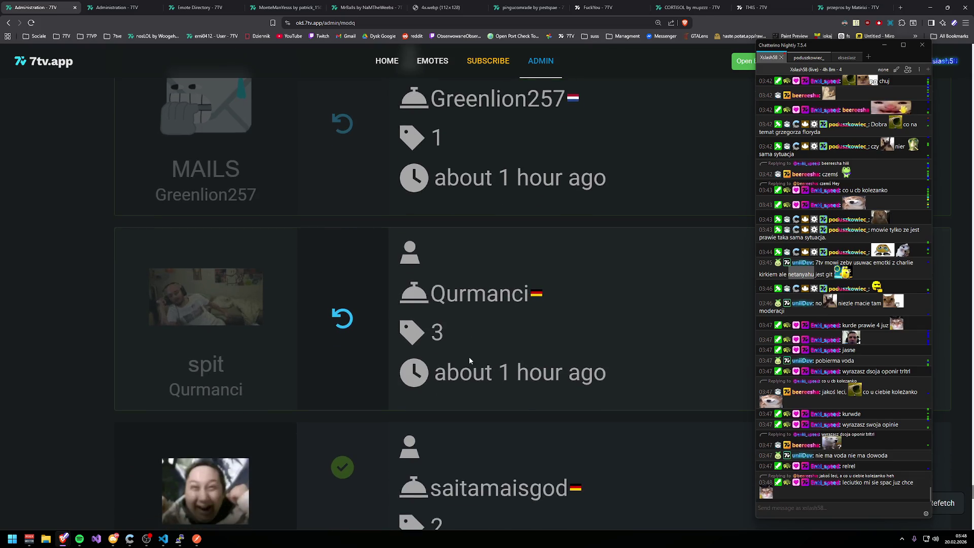
left_click(232, 350)
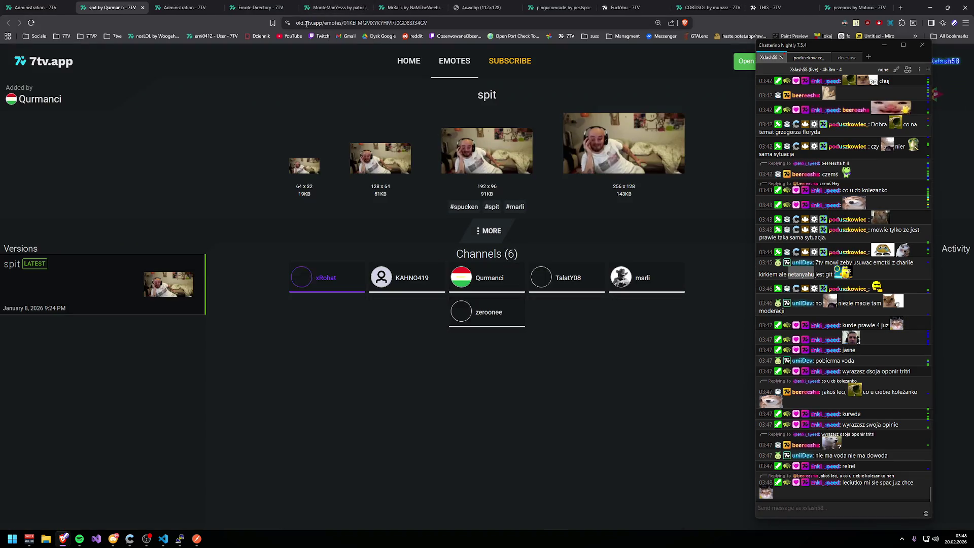
Step: Reload the spit emote page on the new site by removing the old-site address prefix
left_click(303, 23)
key("Home")
key("Delete")
key("Delete")
key("Delete")
key("Return")
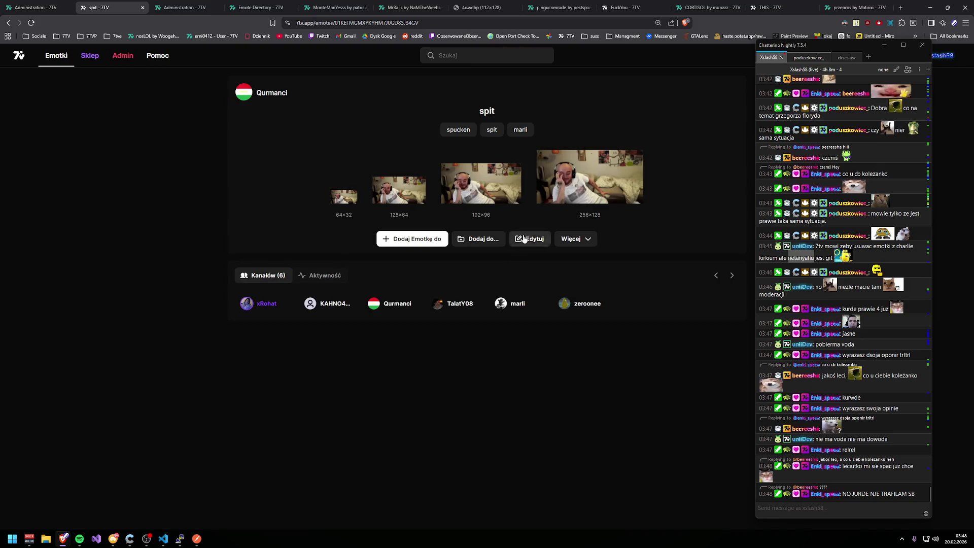
Step: View spit's edit settings without saving, then return to the mod queue and close its request preview
left_click(532, 243)
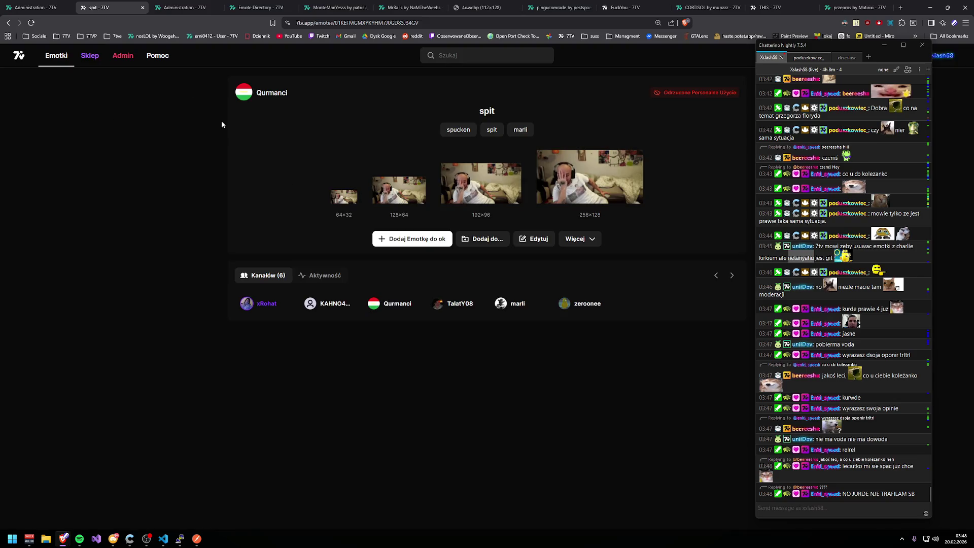
left_click(31, 23)
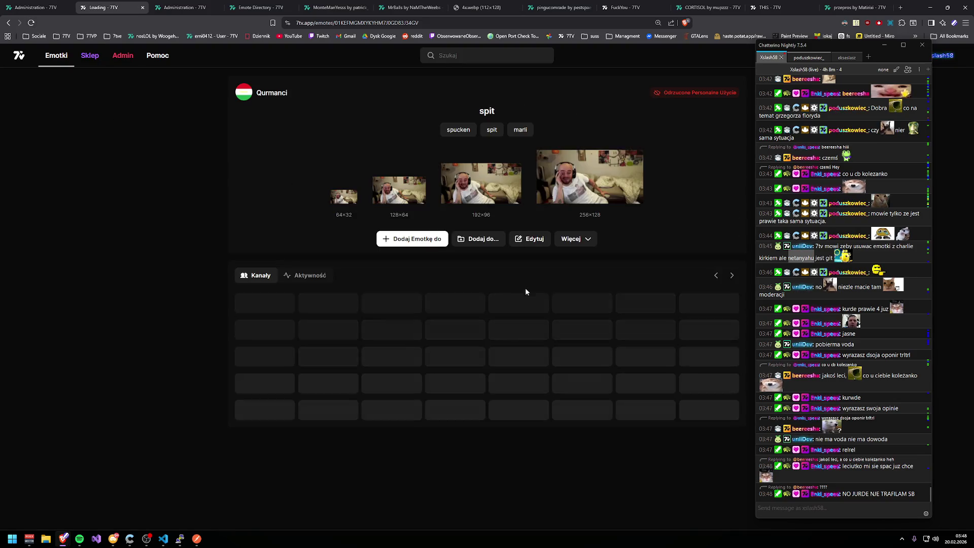
left_click(534, 238)
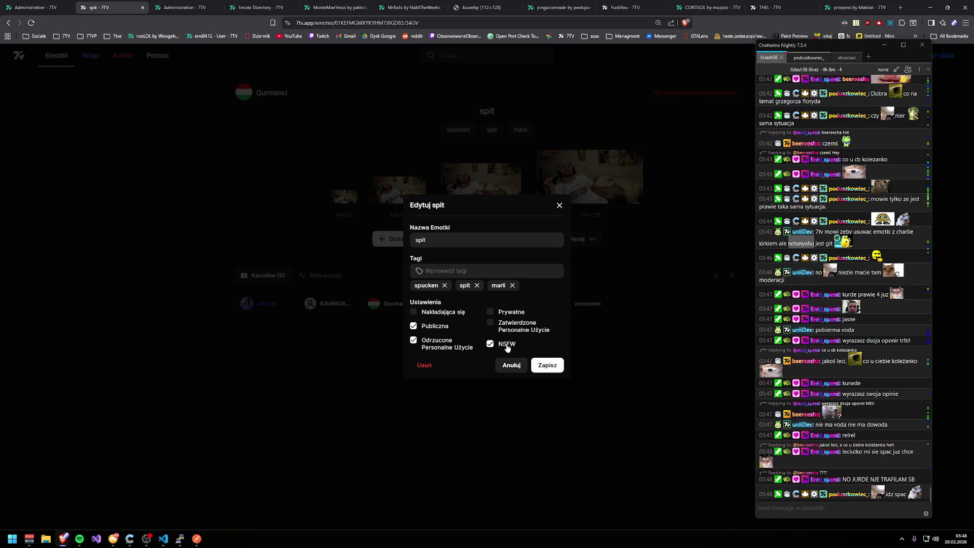
key("Escape")
key("ctrl+shift+Tab")
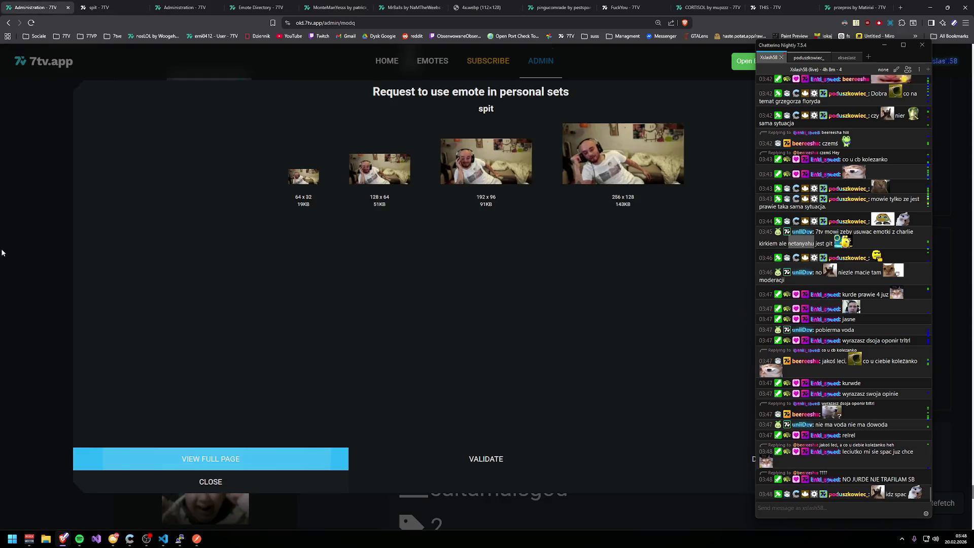
key("Escape")
scroll(462, 282, "down", 1)
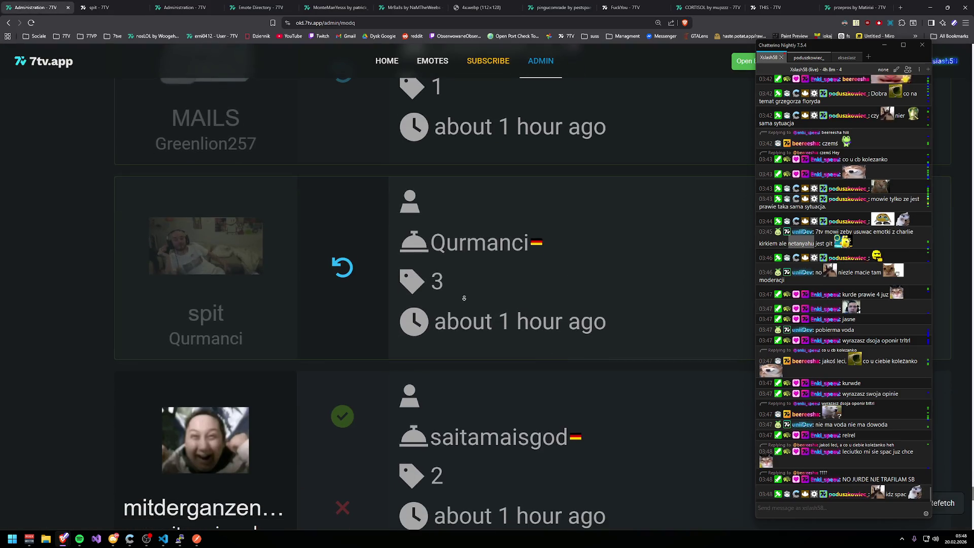
Step: Approve mitderganzentruppe and NACKEN, and deny lurkingherkin and kokWave
scroll(464, 297, "down", 4)
left_click(203, 266)
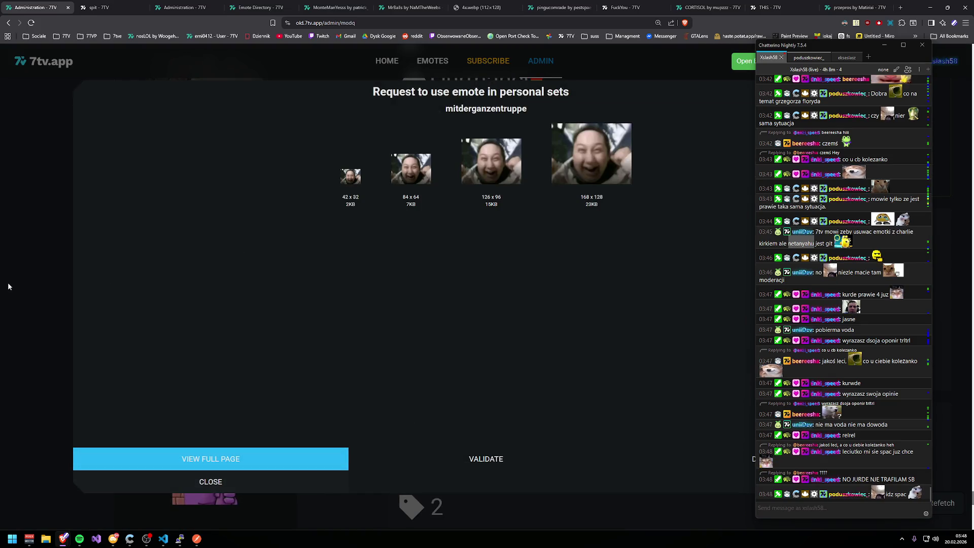
left_click(1, 274)
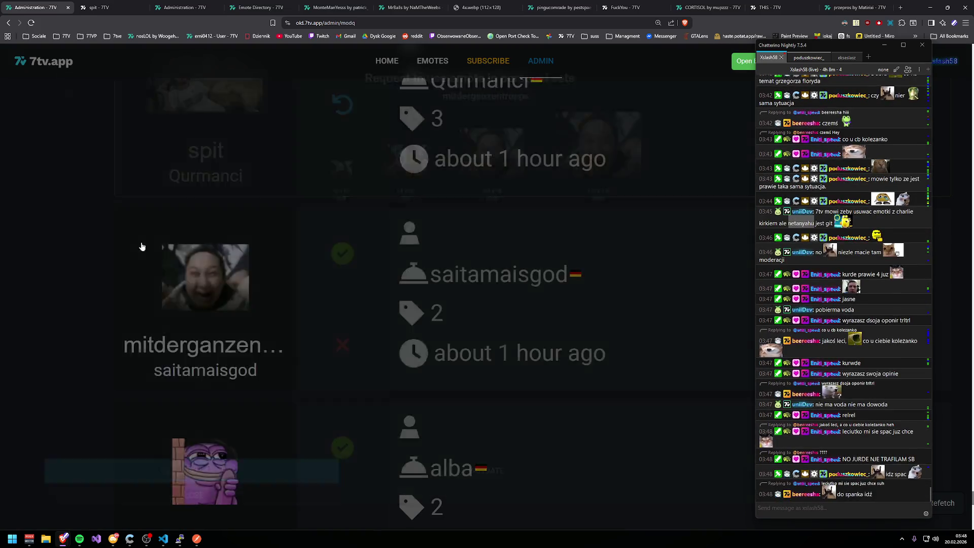
left_click(337, 258)
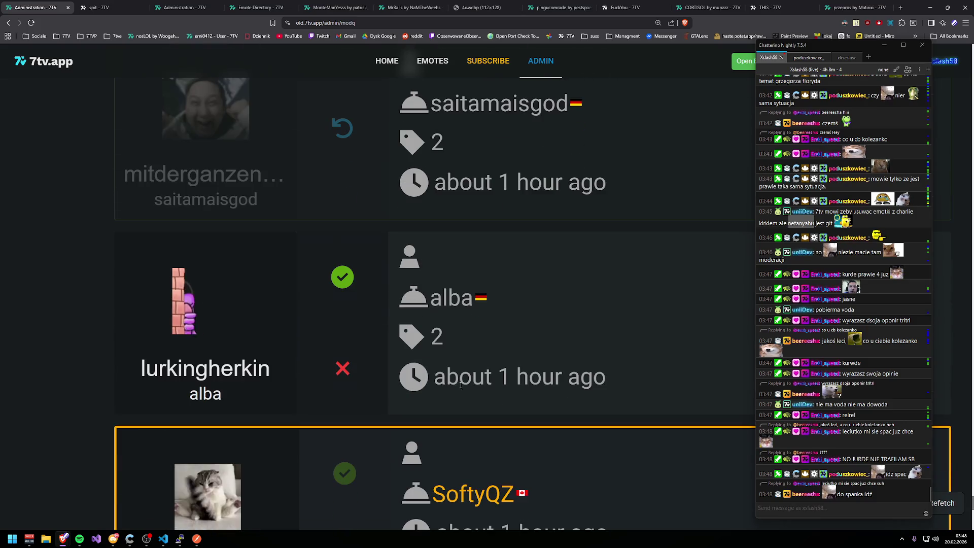
left_click(393, 369)
scroll(376, 350, "down", 2)
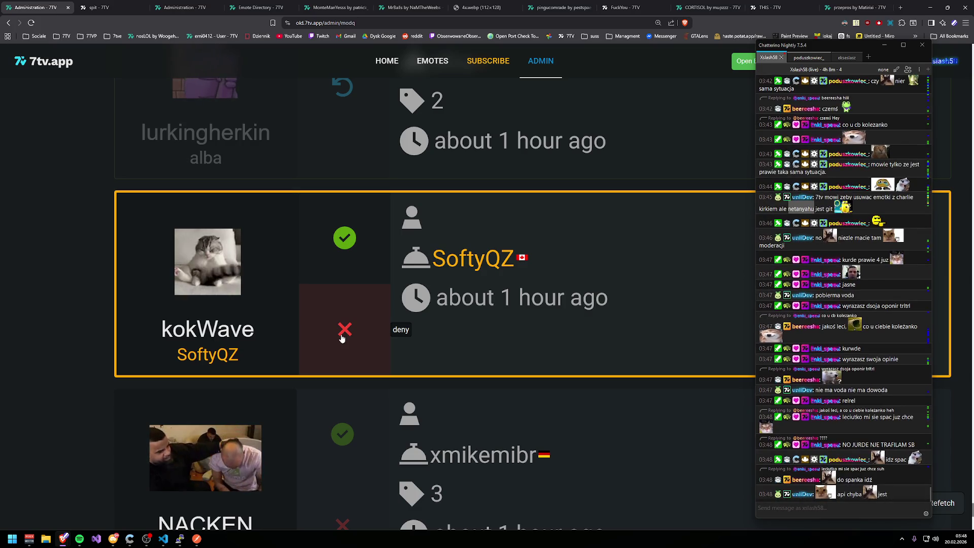
left_click(343, 334)
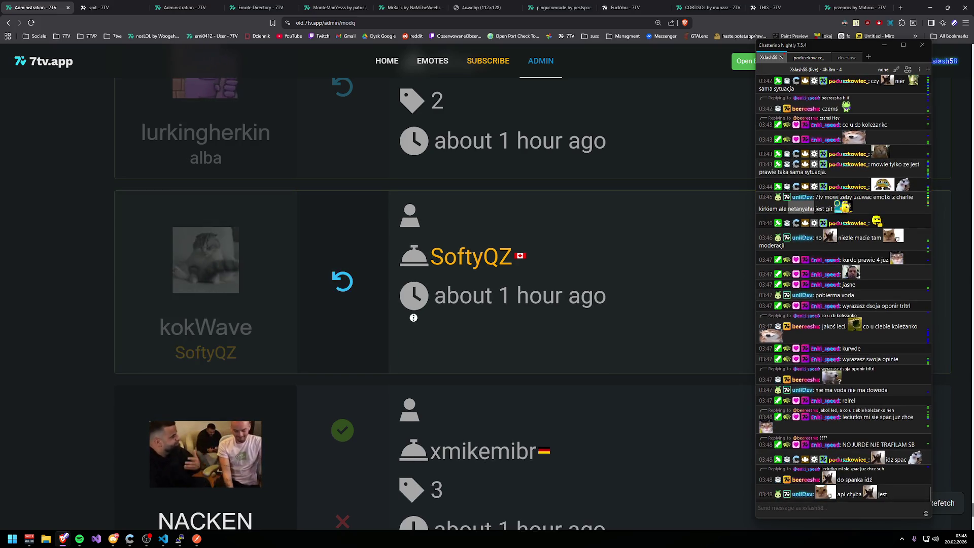
scroll(416, 355, "down", 3)
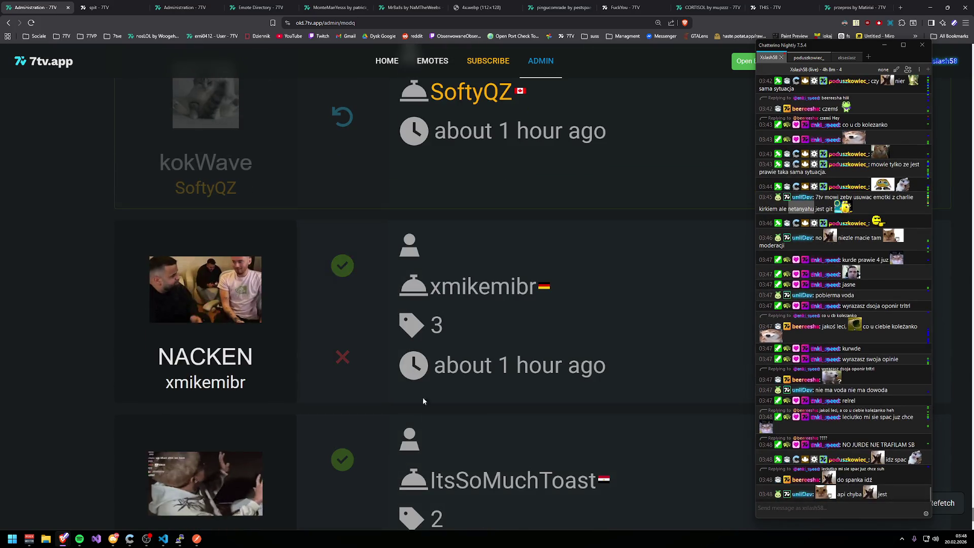
left_click(342, 266)
scroll(467, 364, "down", 2)
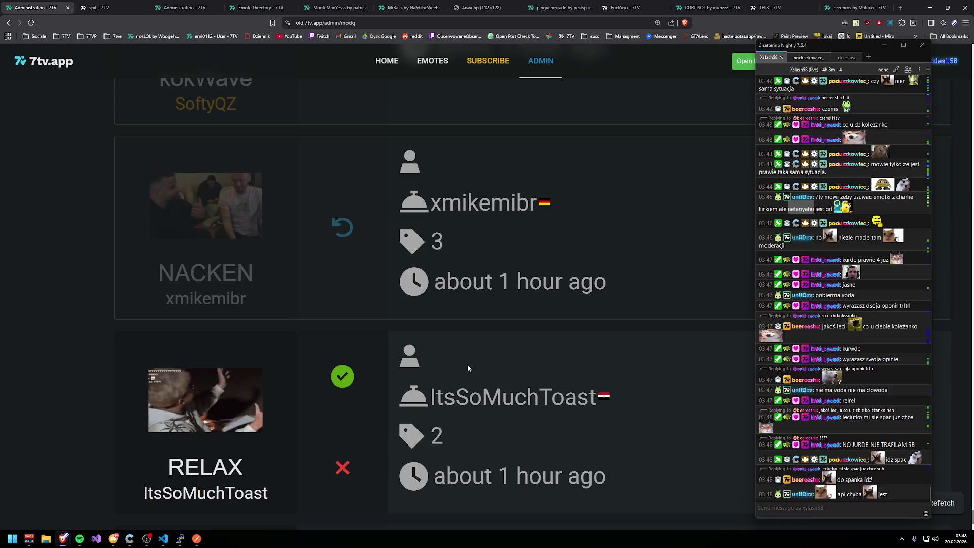
left_click(183, 7)
left_click(36, 7)
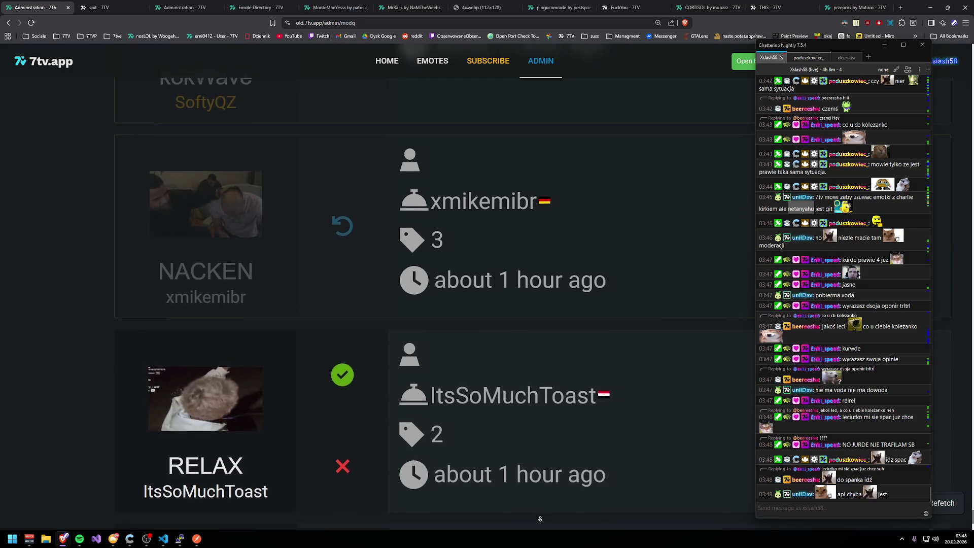
scroll(523, 481, "down", 1)
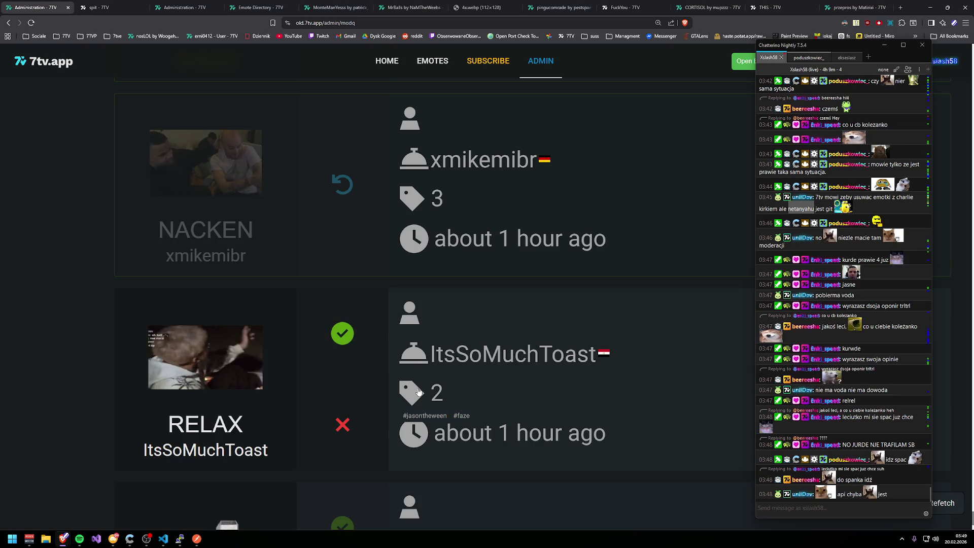
scroll(419, 392, "down", 3)
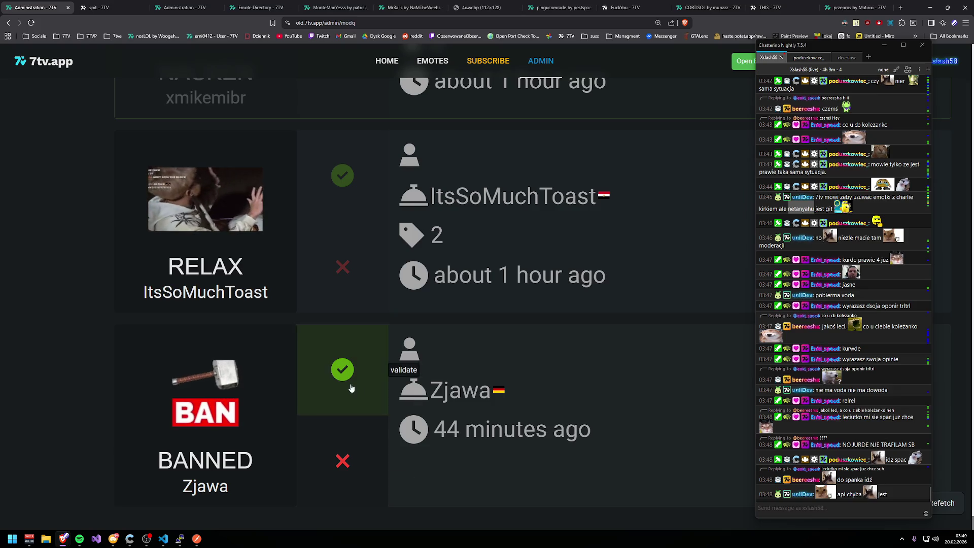
left_click(342, 369)
scroll(571, 142, "up", 20)
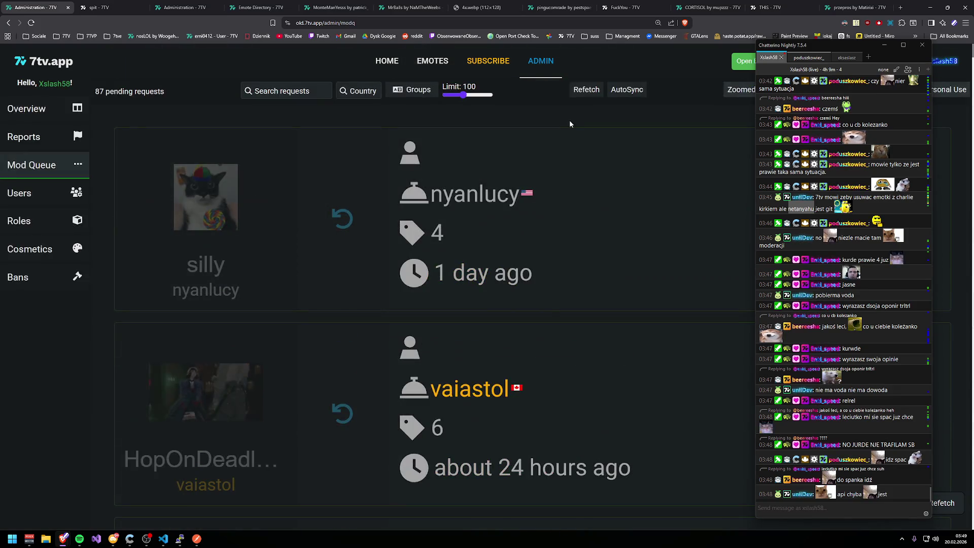
left_click(586, 89)
Step: Approve njzAYYY, Israel and listening, and deny RELAX and FurryKiss
scroll(487, 405, "down", 10)
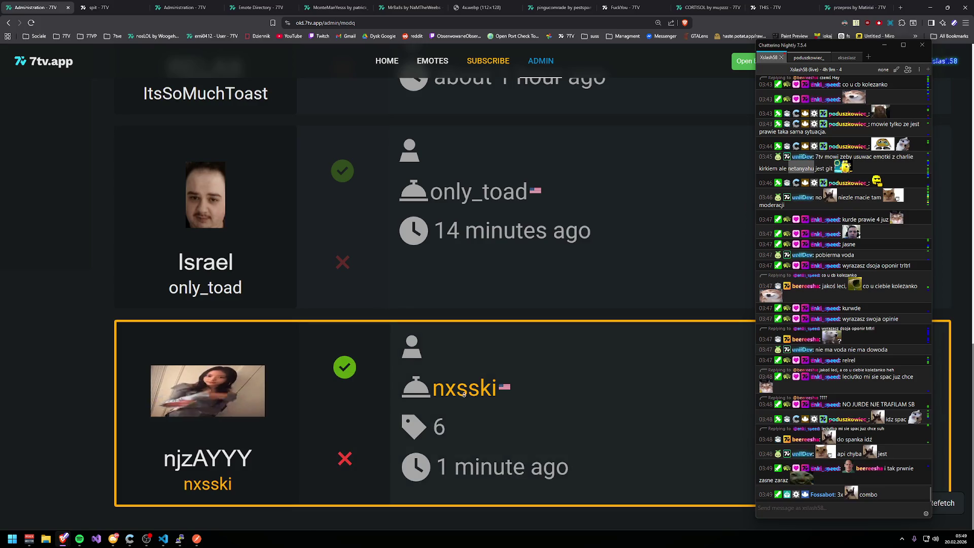
left_click(344, 367)
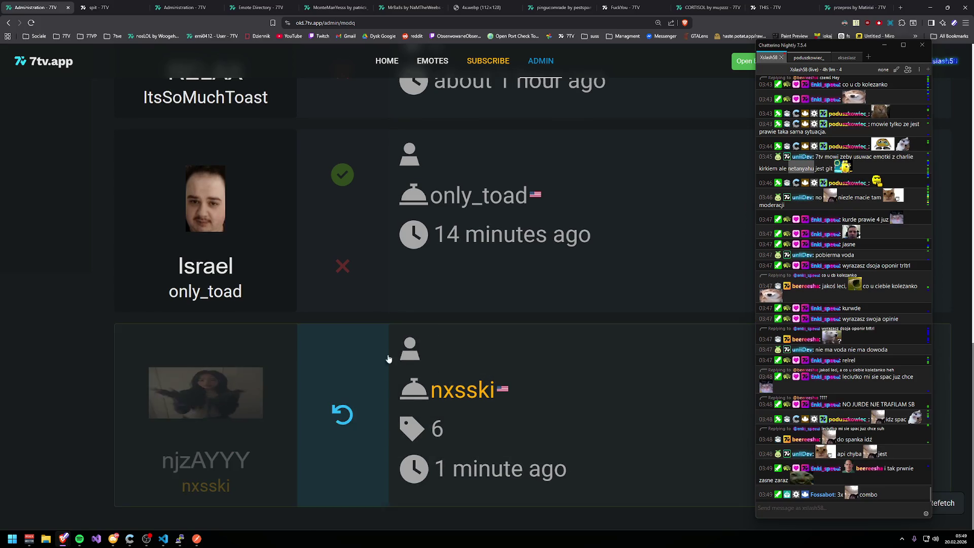
scroll(460, 302, "up", 2)
scroll(460, 303, "up", 1)
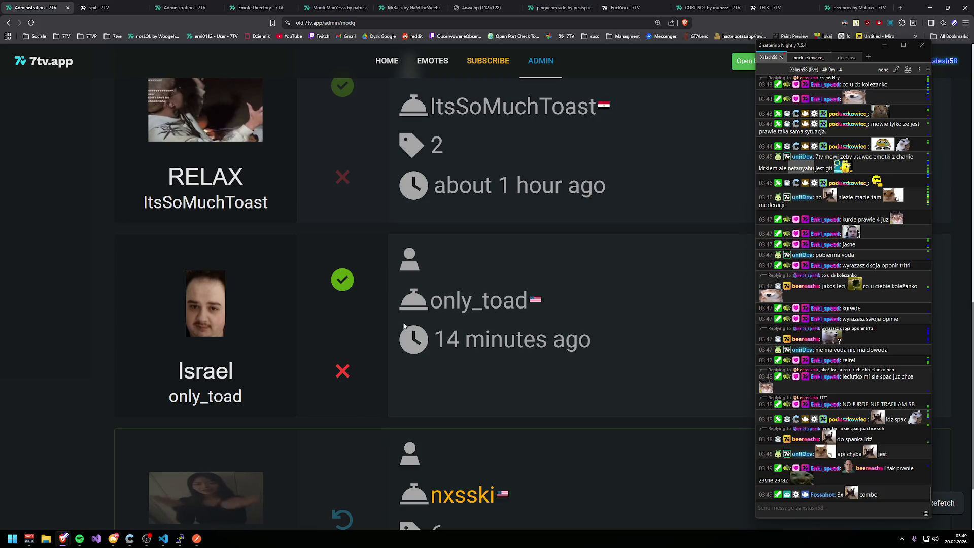
left_click(396, 296)
scroll(446, 268, "up", 4)
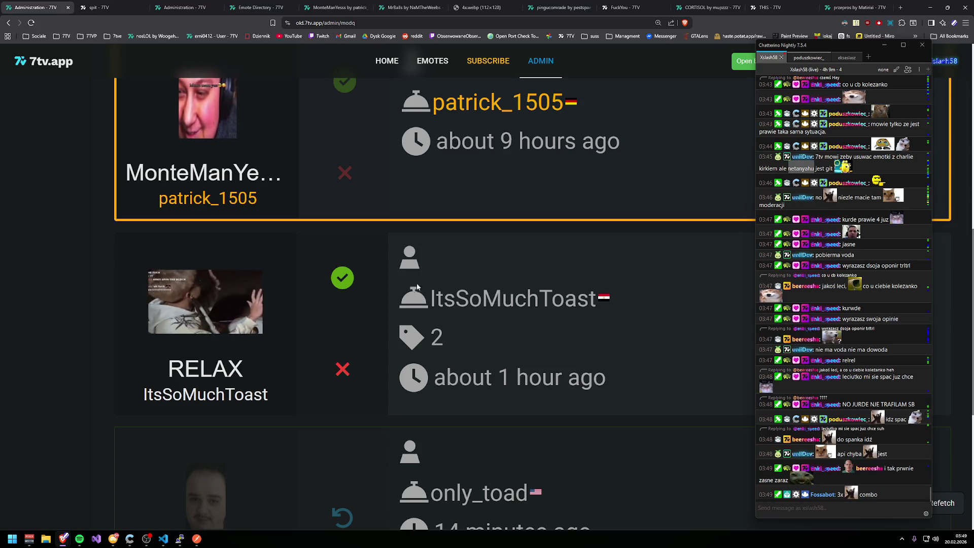
left_click(343, 368)
scroll(461, 315, "up", 5)
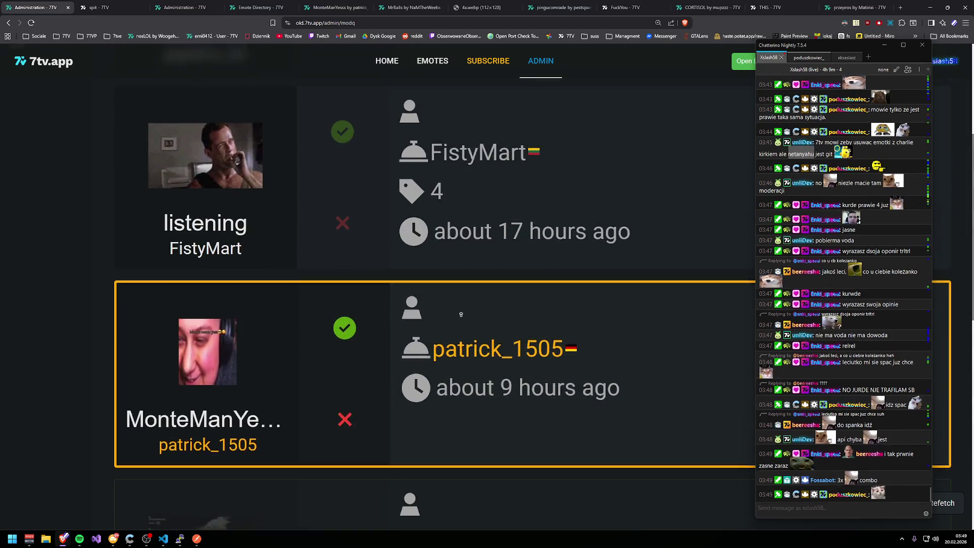
scroll(426, 310, "up", 2)
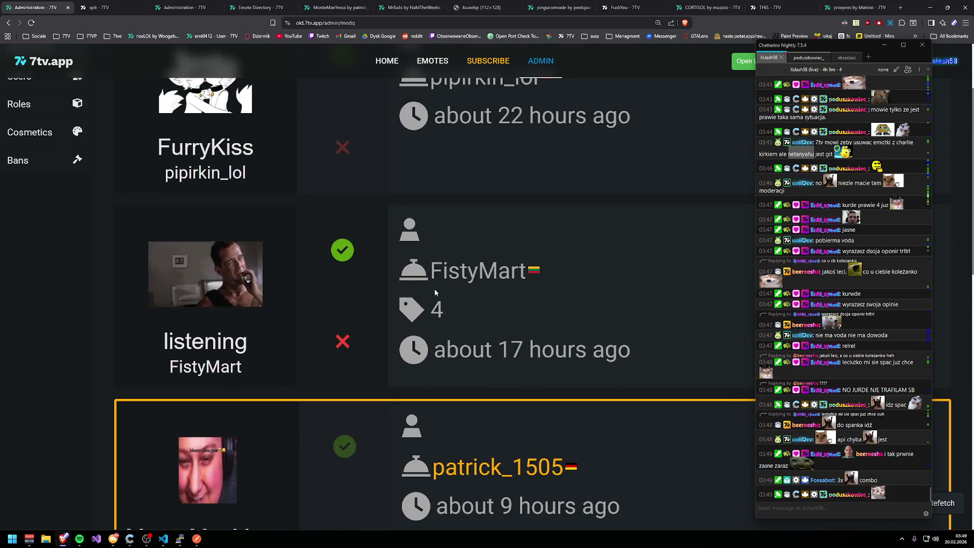
left_click(342, 250)
scroll(451, 209, "up", 2)
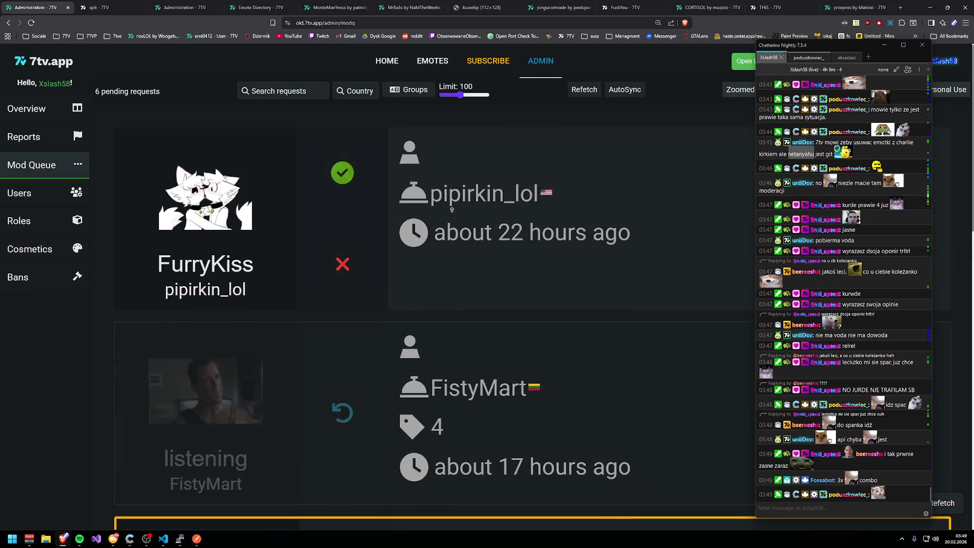
left_click(361, 253)
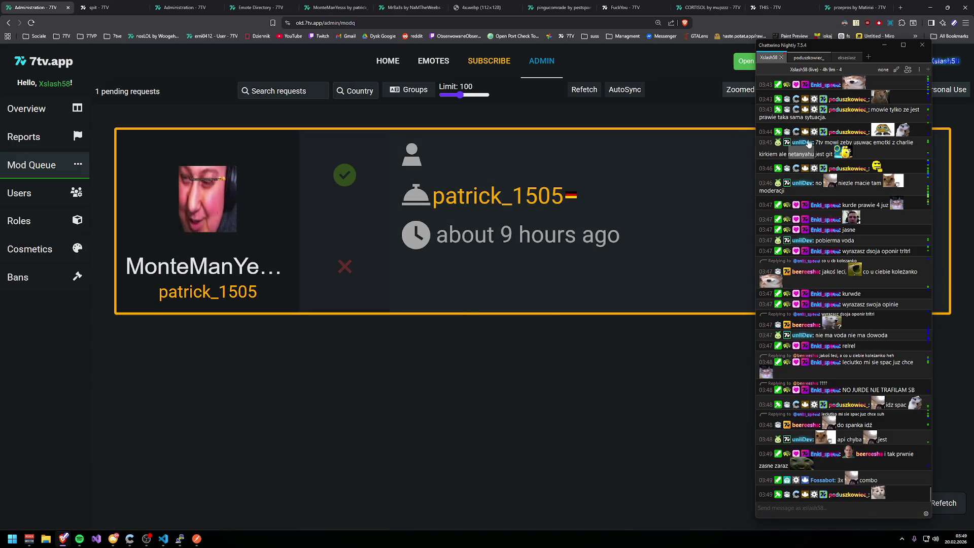
Step: Open the last request's full MonteManYesss emote page, then go to the admin Reports list
left_click_drag(811, 45, 634, 37)
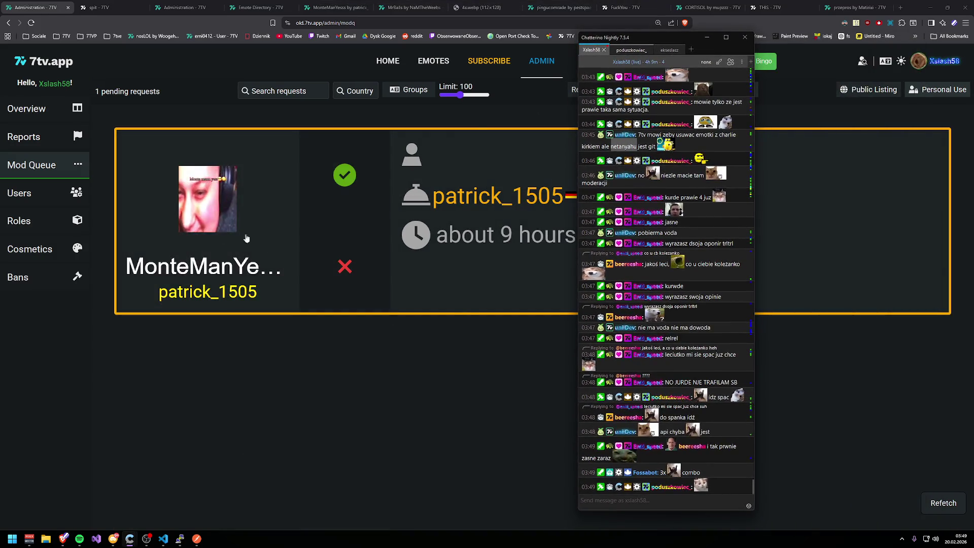
left_click(246, 238)
left_click(258, 459)
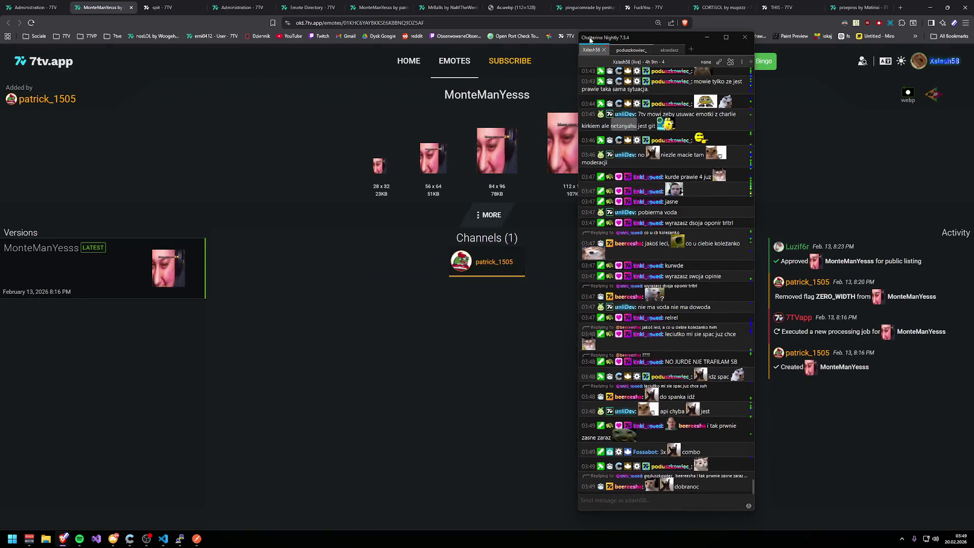
left_click_drag(589, 40, 728, 44)
left_click(33, 7)
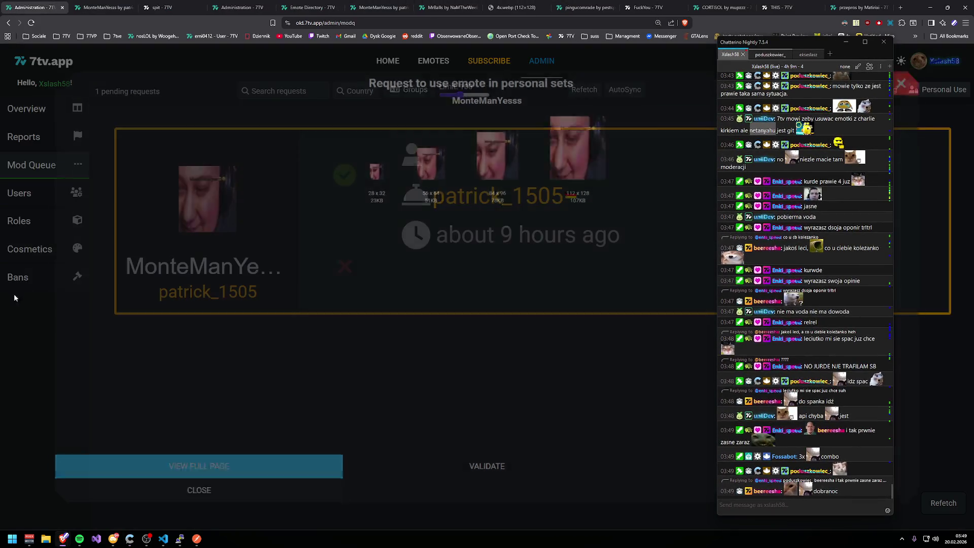
left_click(23, 137)
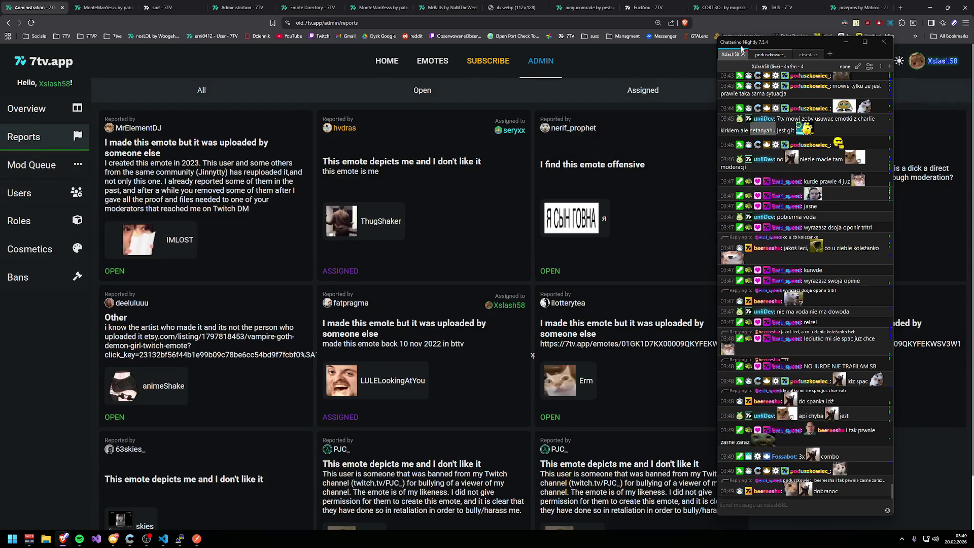
mouse_move(741, 45)
left_mouse_down()
mouse_move(23, 16)
mouse_move(62, 39)
left_mouse_up()
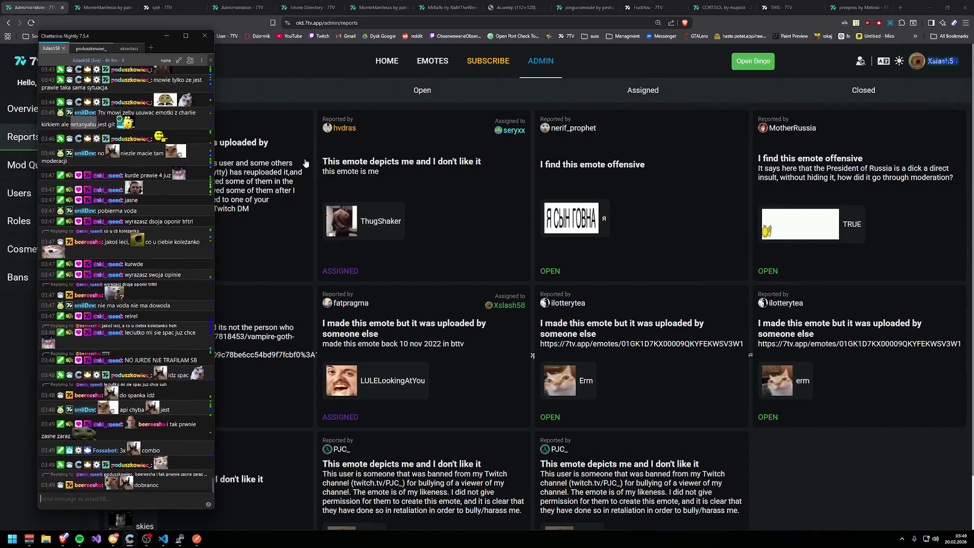
scroll(305, 162, "down", 1)
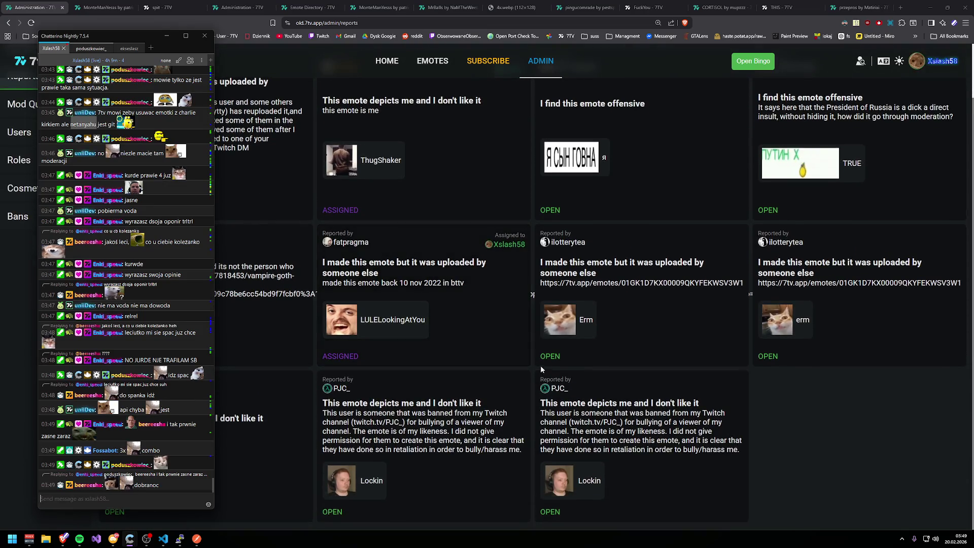
left_click(681, 306)
left_click_drag(123, 36, 865, 22)
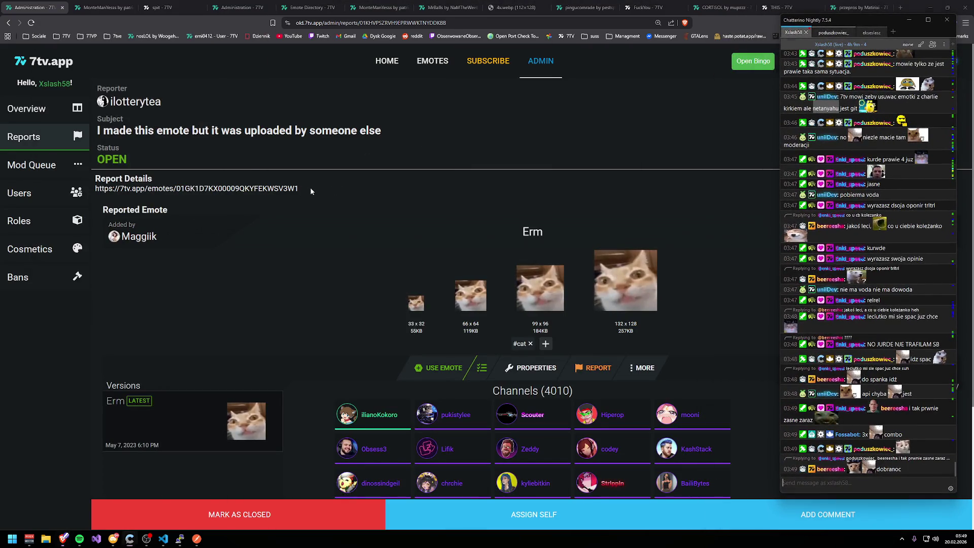
Step: Copy the report's emote link and load it in a new tab
mouse_move(309, 190)
left_mouse_down()
mouse_move(91, 175)
mouse_move(97, 191)
left_mouse_up()
key("ctrl+c")
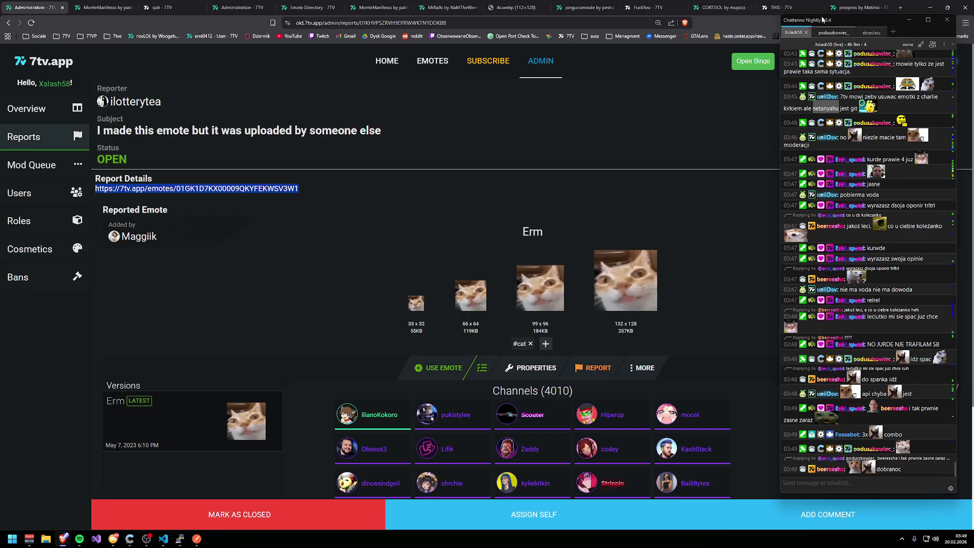
left_click(898, 4)
key("ctrl+v")
key("Return")
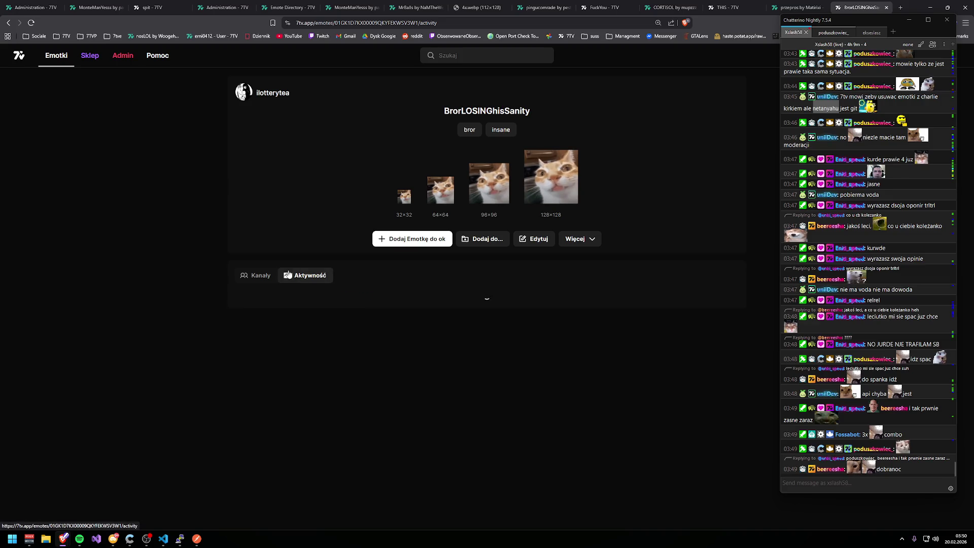
Step: Show the channels using BrorLOSINGhisSanity, then load the emote on the old.7tv.app site
left_click(262, 276)
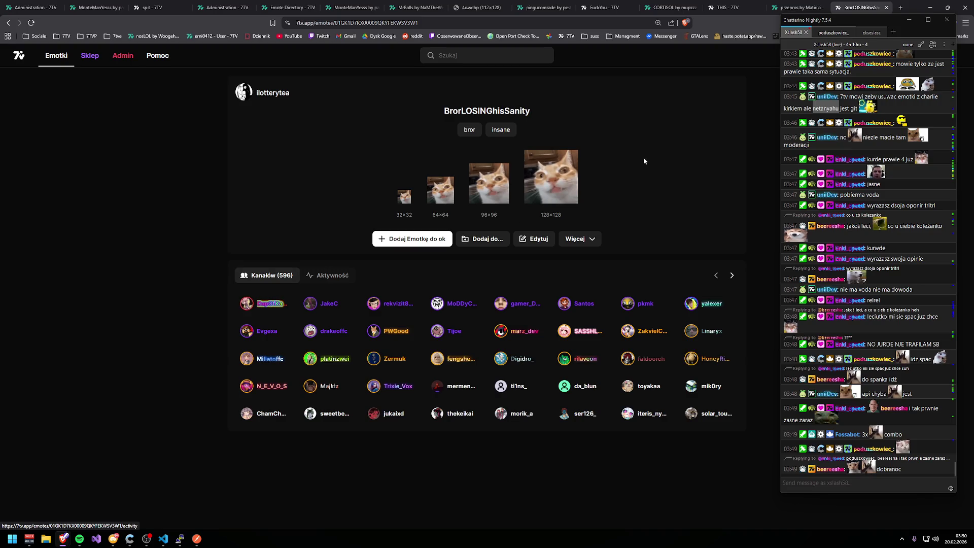
key("ctrl+l")
key("Home")
type("old.")
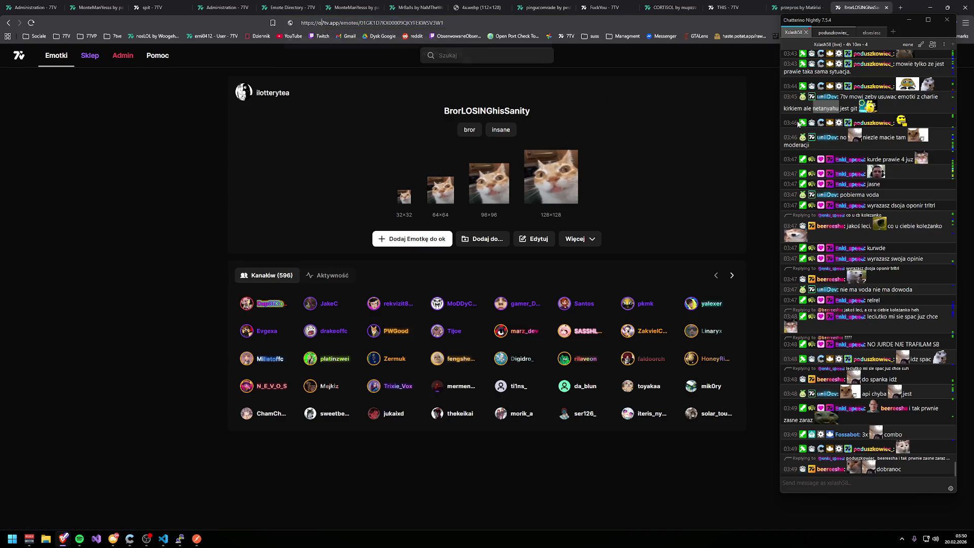
key("Return")
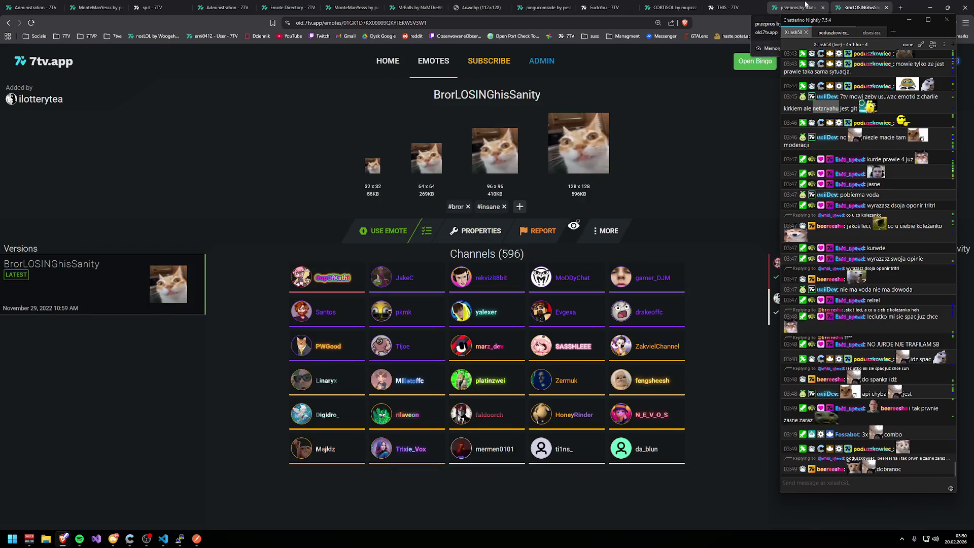
Step: Close the przepros emote tab
left_click(805, 4)
left_click(823, 9)
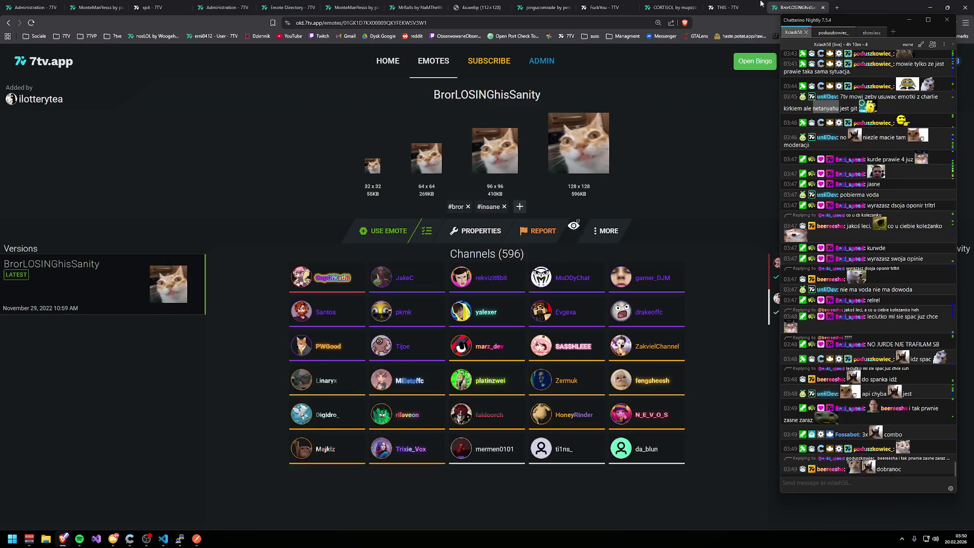
left_click(731, 7)
left_click(669, 7)
Step: In the THIS emote tab, go to the old-site admin panel and open its reports list
left_click(717, 5)
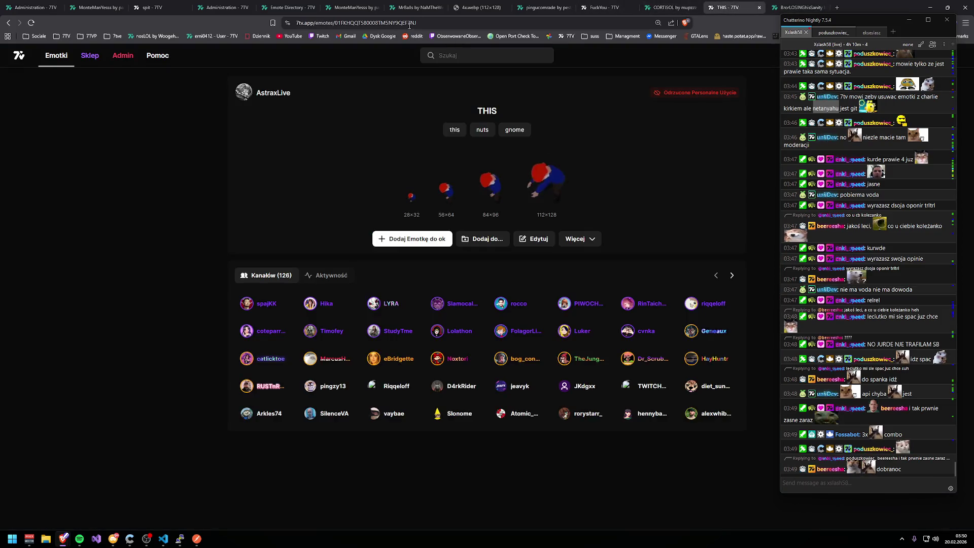
left_click(358, 20)
type("old.7tv.app")
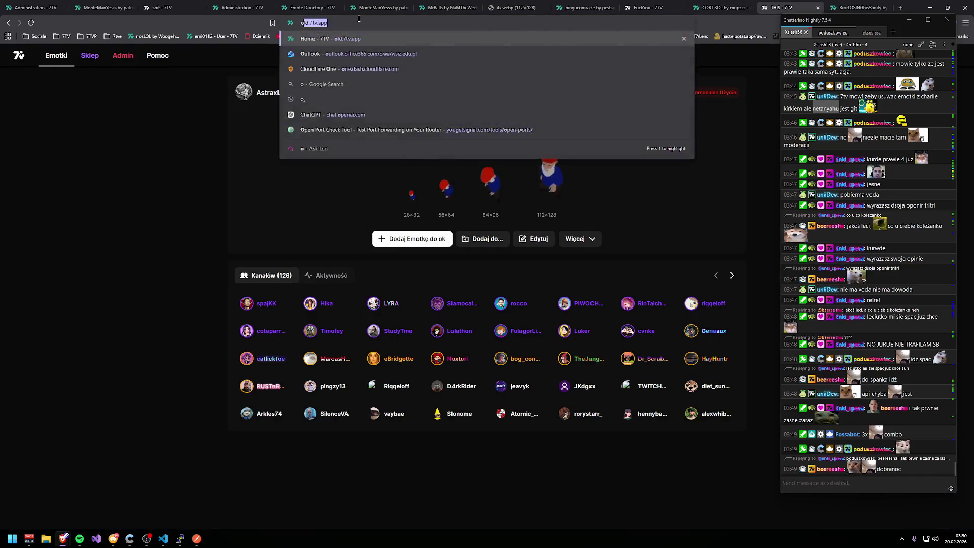
key("Return")
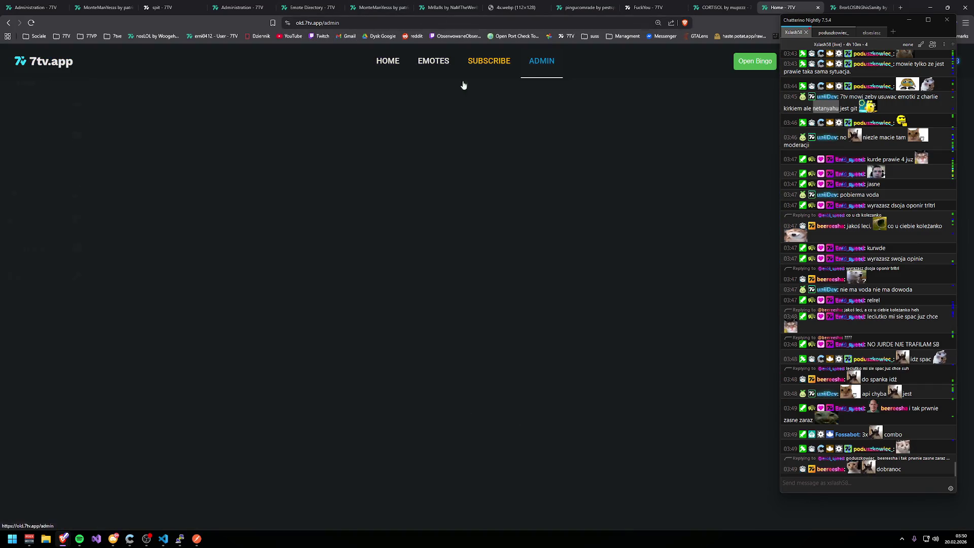
left_click(30, 136)
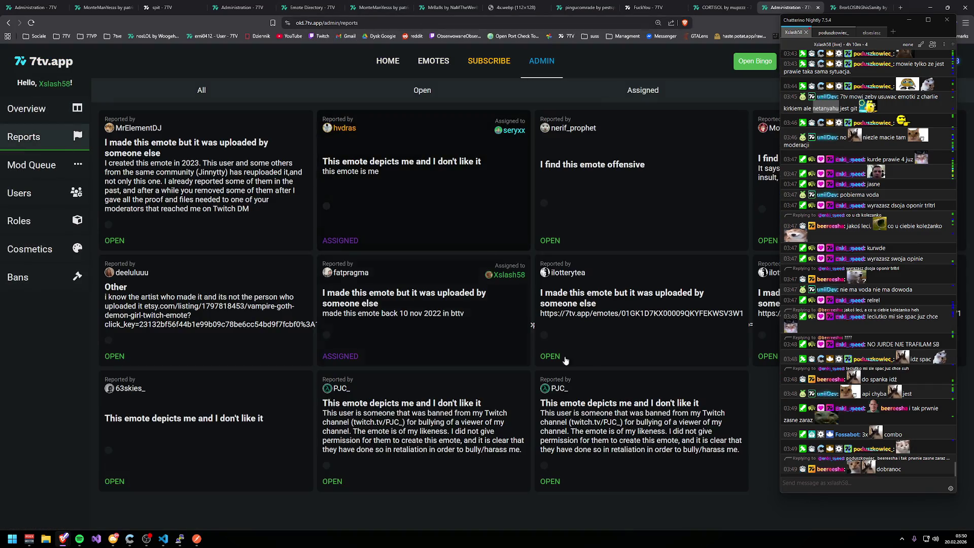
Step: Compare the Erm report with the BrorLOSINGhisSanity emote page and mark it closed
left_click(755, 137)
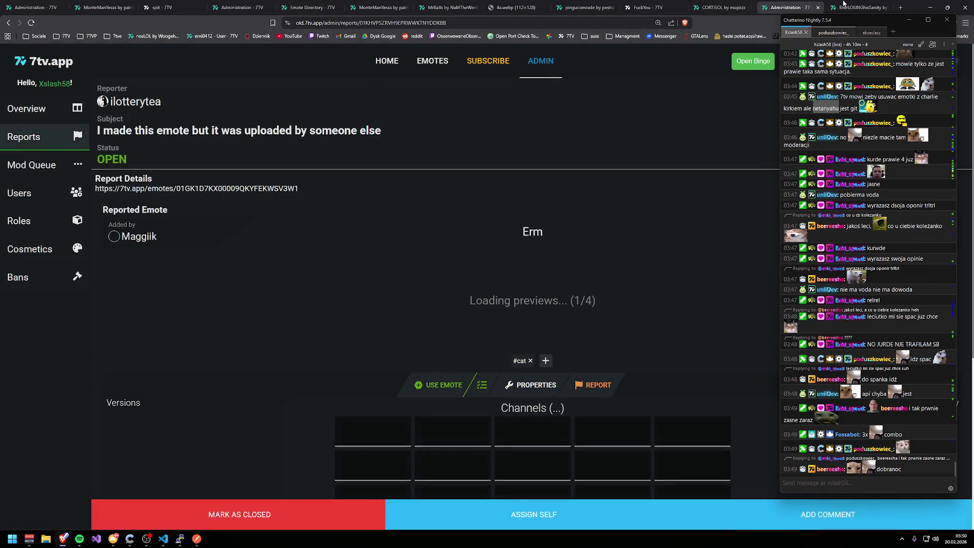
left_click(852, 6)
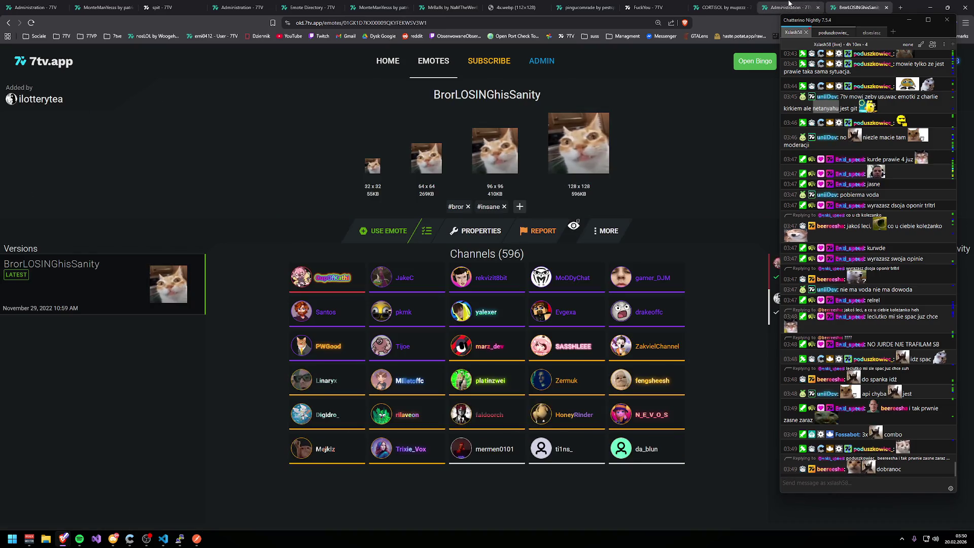
left_click(824, 5)
left_click(829, 6)
left_click(769, 5)
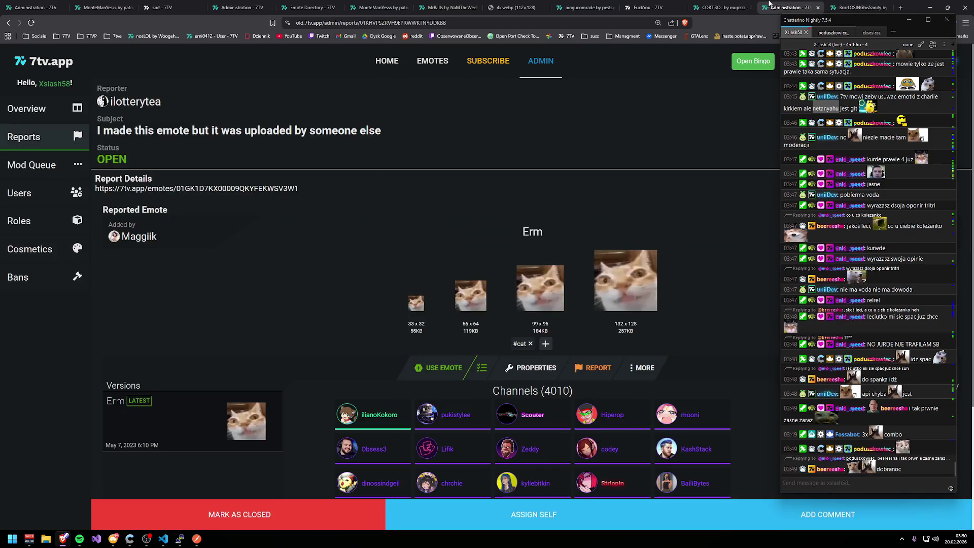
left_click(439, 525)
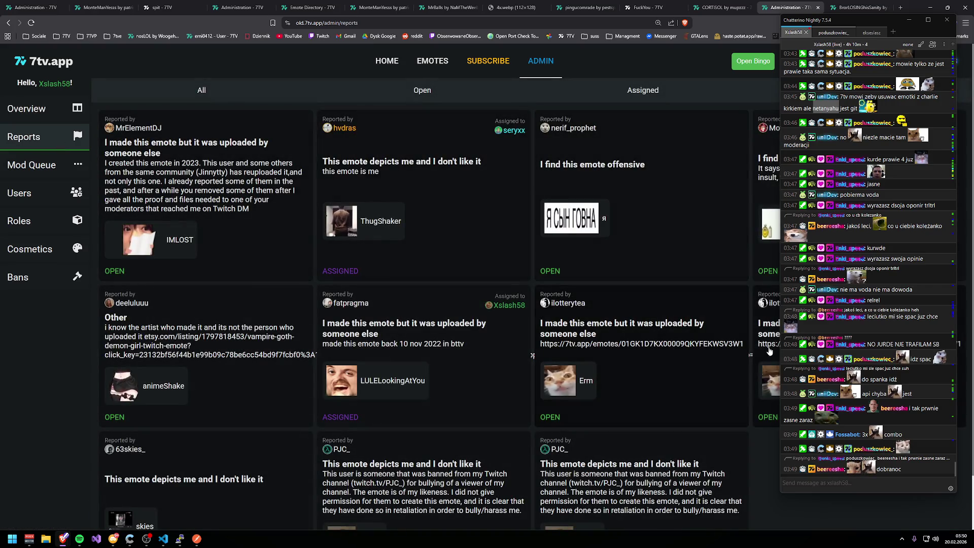
Step: Reopen the Erm report, recheck the BrorLOSINGhisSanity emote, and close the report again
left_click(650, 350)
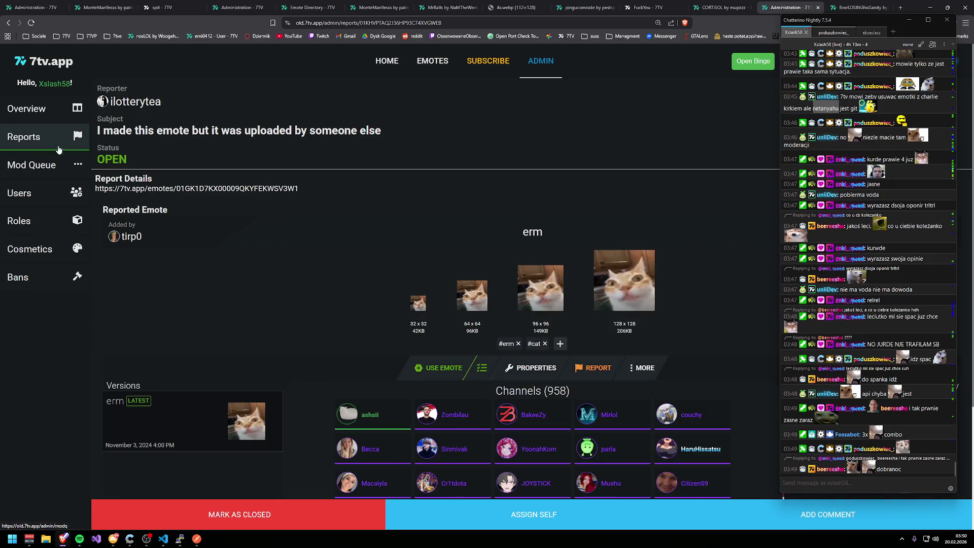
left_click(8, 22)
left_click(622, 378)
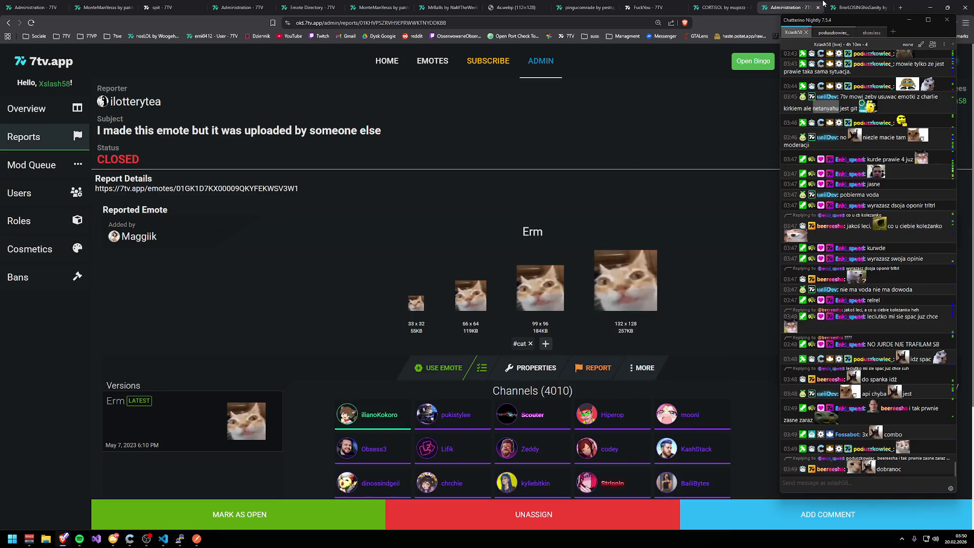
left_click(315, 513)
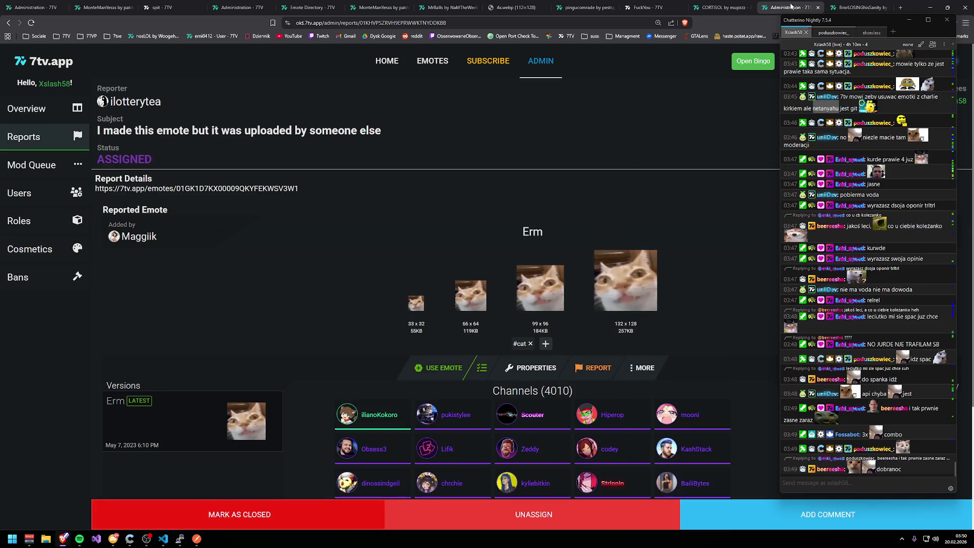
left_click(859, 7)
left_click(799, 5)
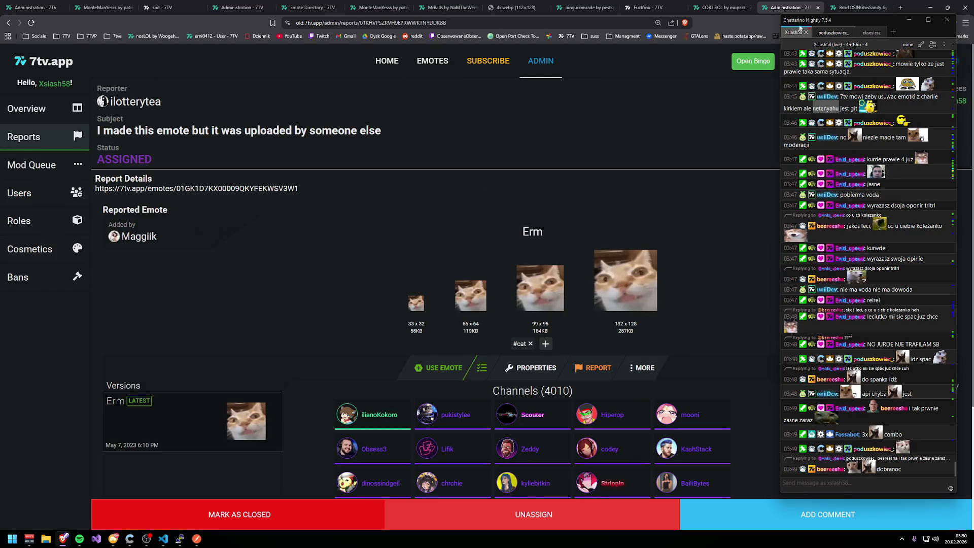
left_click(257, 515)
Step: Open the lowercase erm report and compare it against the BrorLOSINGhisSanity emote page
left_click(76, 136)
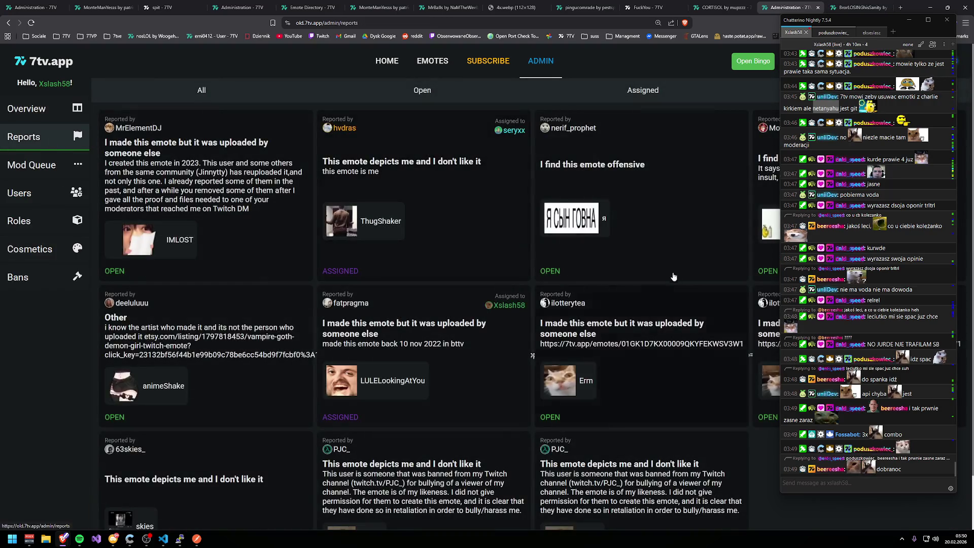
left_click(700, 380)
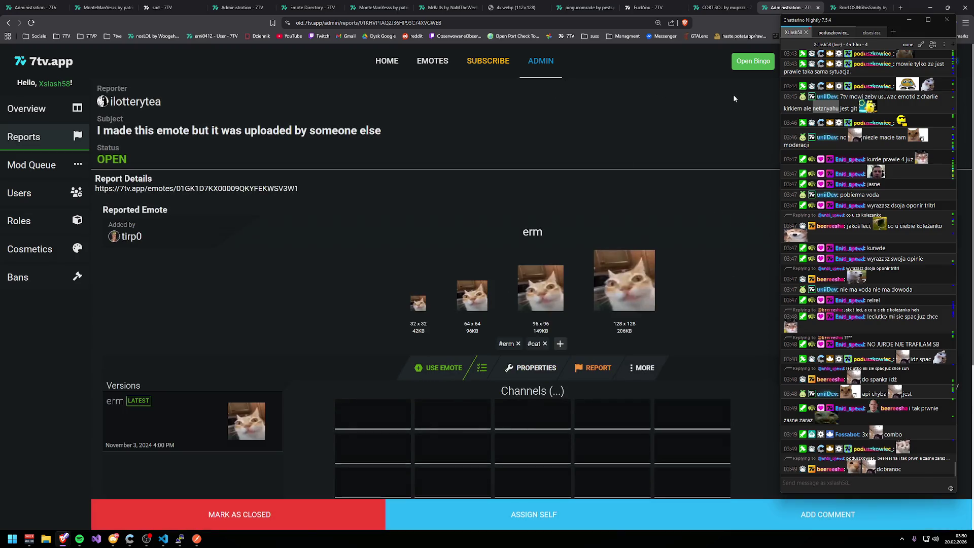
left_click(857, 7)
left_click(792, 4)
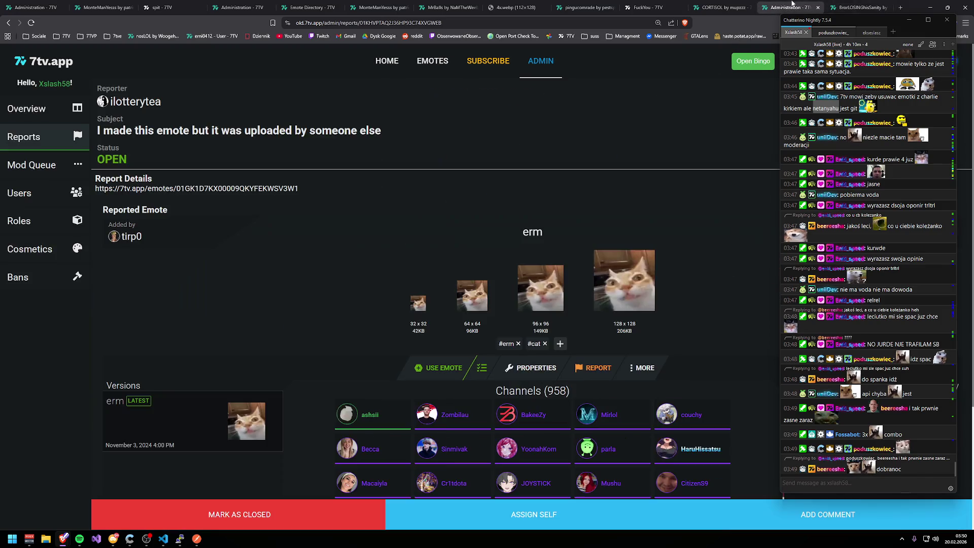
left_click(851, 6)
left_click(795, 5)
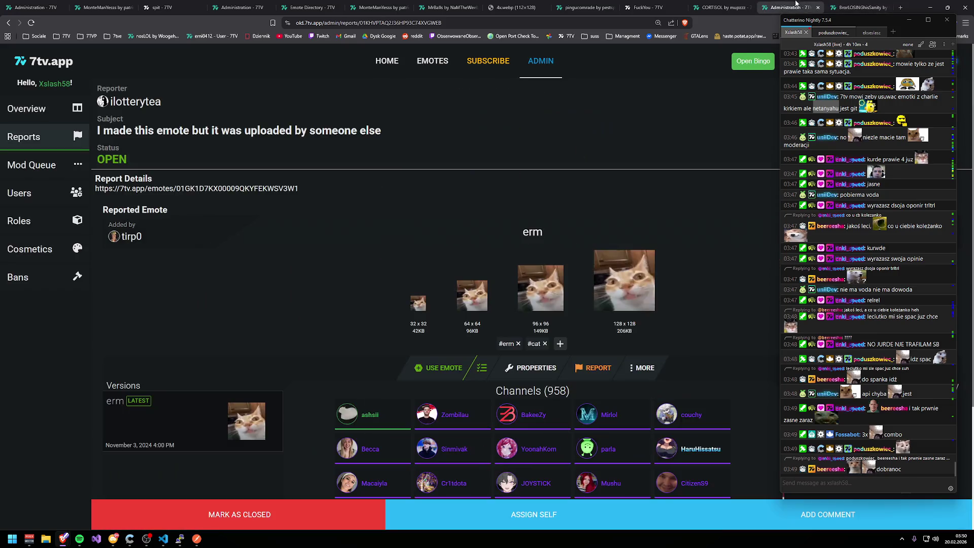
Step: Open the largest erm and BrorLOSINGhisSanity emote images full-size in their own tabs
right_click(623, 299)
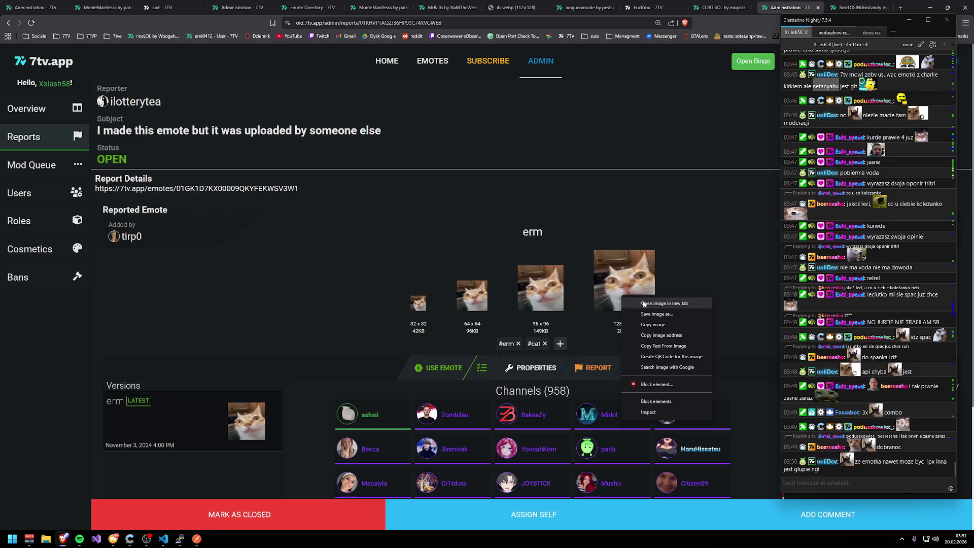
left_click(643, 304)
left_click(857, 7)
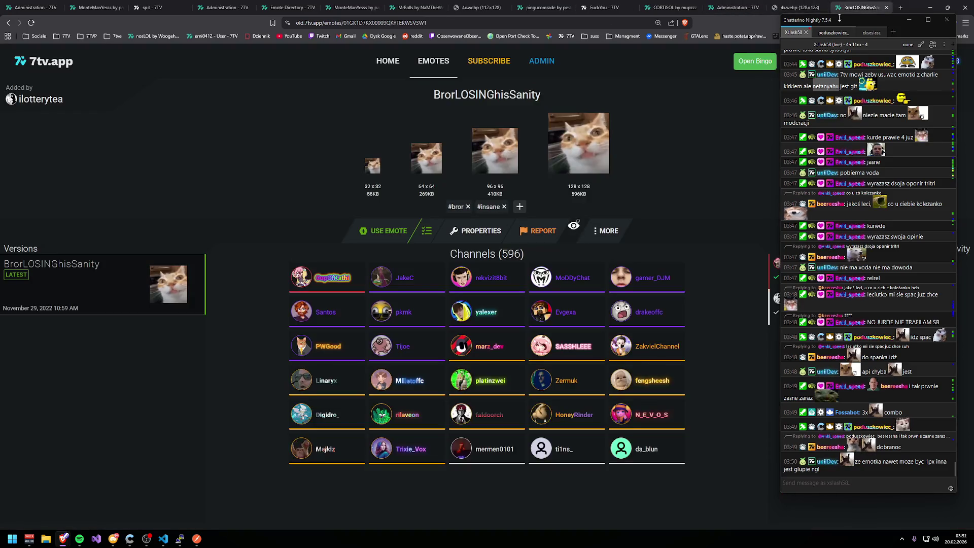
right_click(579, 165)
left_click(607, 172)
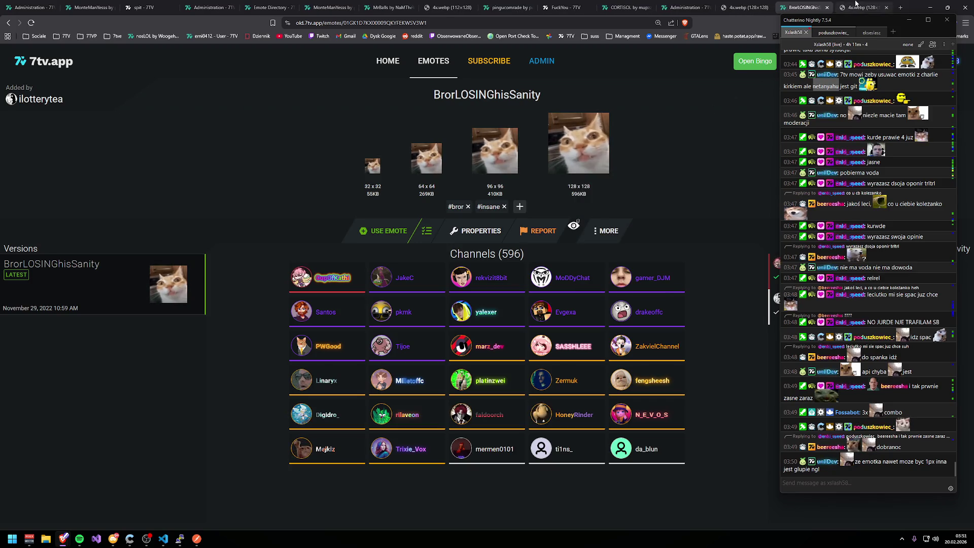
left_click(728, 4)
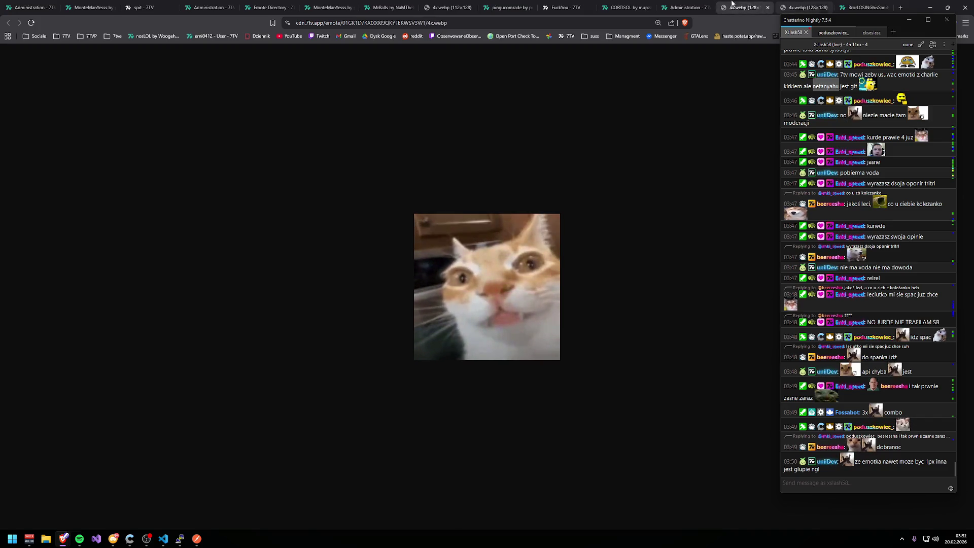
Step: Compare the two enlarged cat images side by side, then close both image tabs
key("ctrl+Tab")
key("ctrl+shift+Tab")
key("ctrl+Tab")
key("ctrl+shift+Tab")
key("ctrl+Tab")
key("ctrl+shift+Tab")
key("ctrl+Tab")
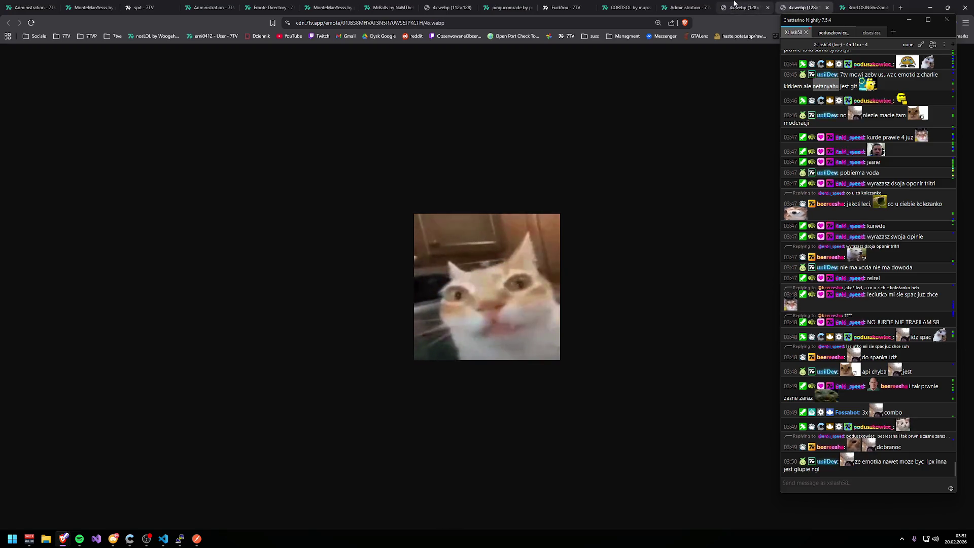
left_click(734, 4)
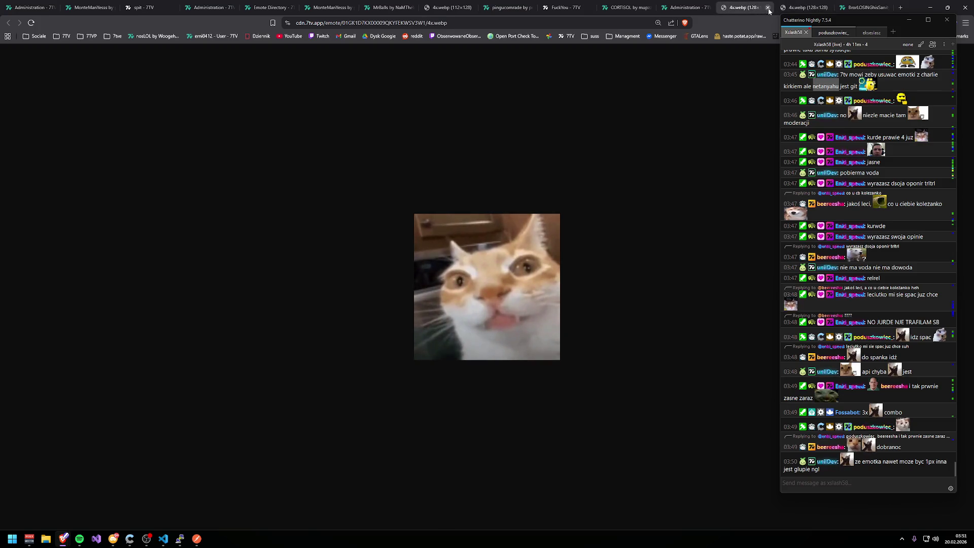
left_click(768, 8)
left_click(768, 8)
key("ctrl+shift+Tab")
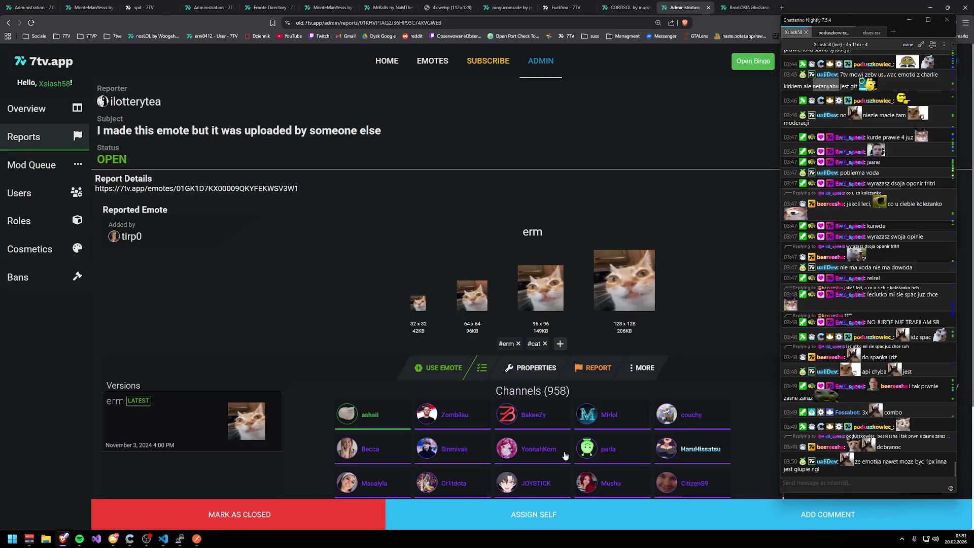
Step: Close the erm duplicate-upload report and return to the reports list
left_click(223, 514)
left_click(23, 135)
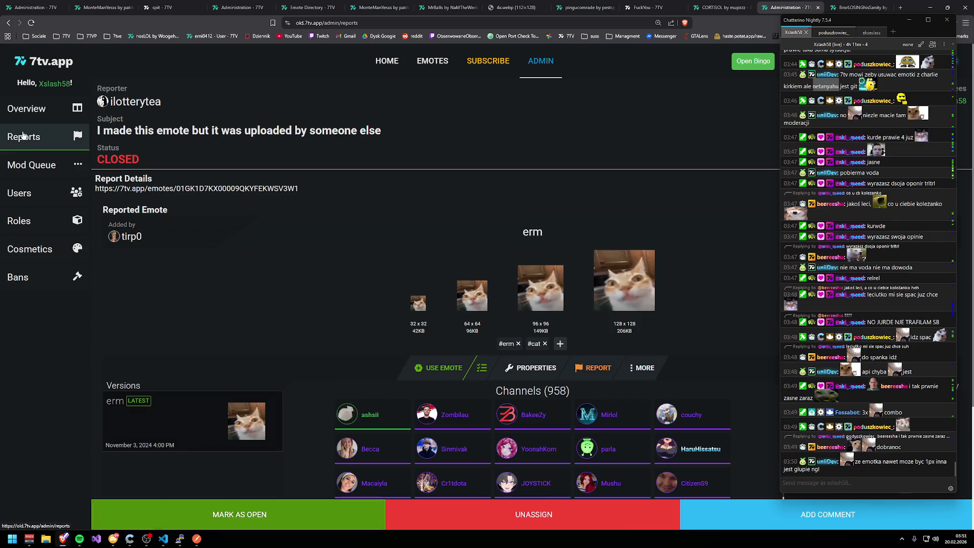
left_click_drag(862, 20, 794, 14)
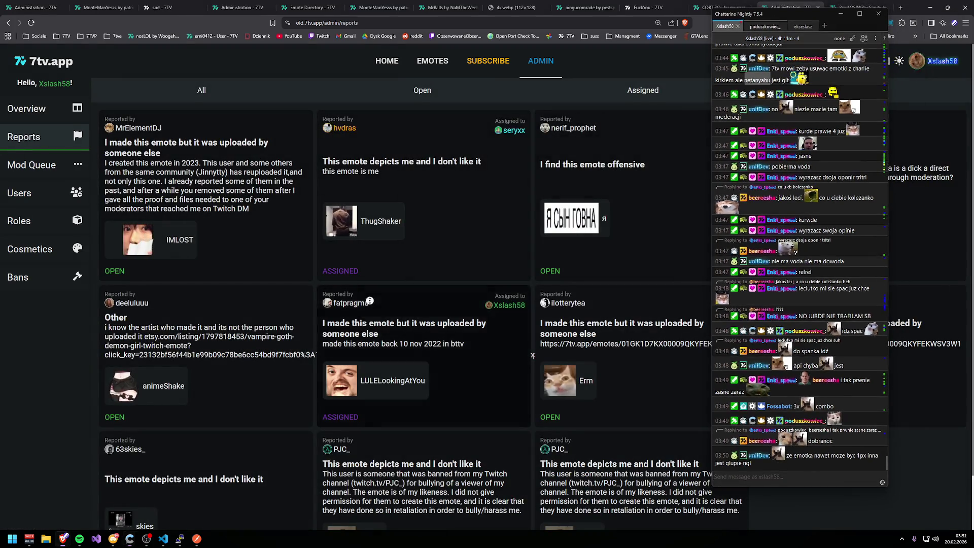
scroll(370, 301, "down", 1)
Step: Open the skies emote report and compare it against the full-size skies image
left_click(250, 463)
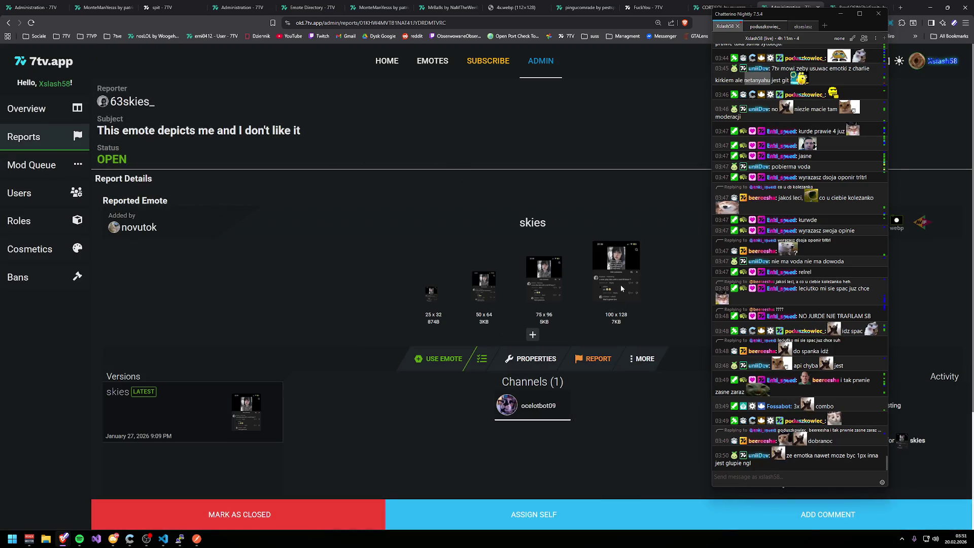
left_click(620, 288)
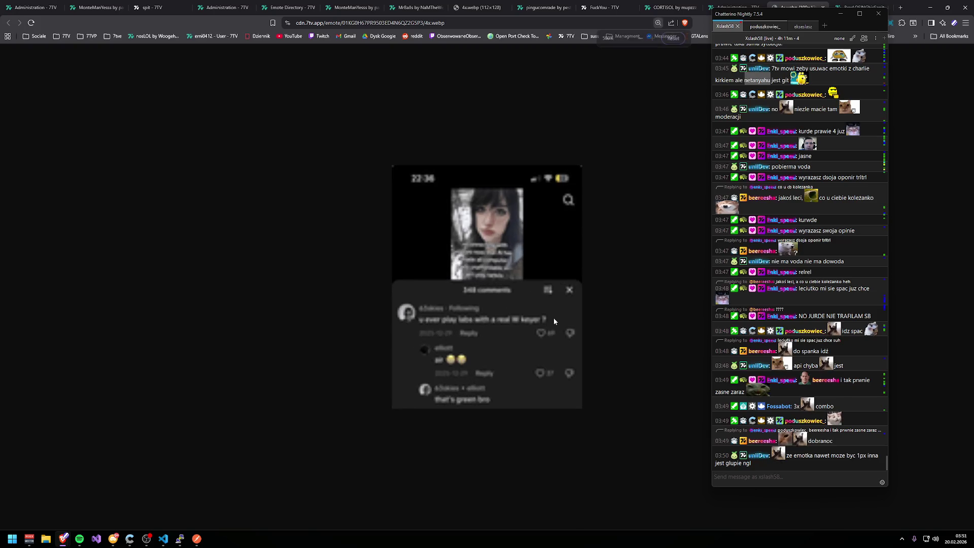
left_click(709, 5)
left_click(817, 4)
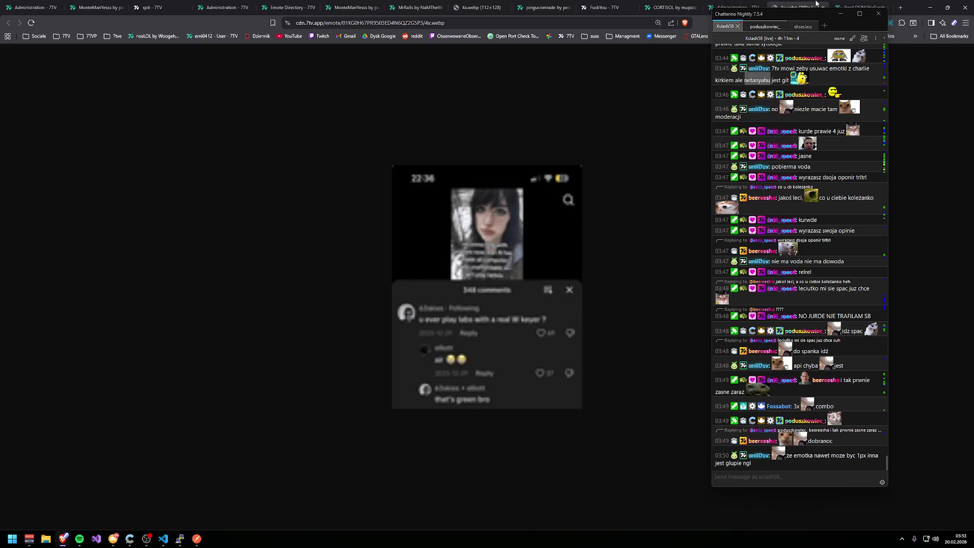
left_click(762, 4)
left_click(778, 4)
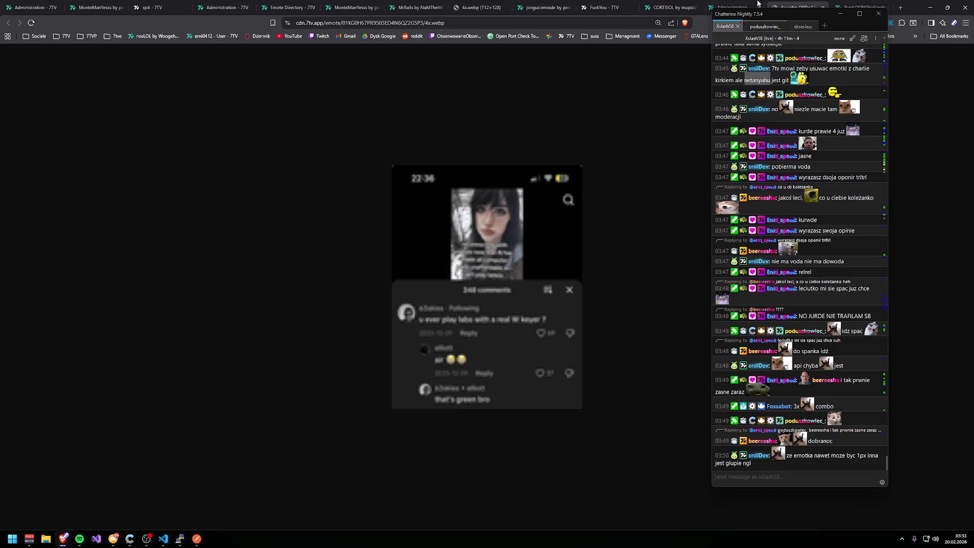
left_click(743, 3)
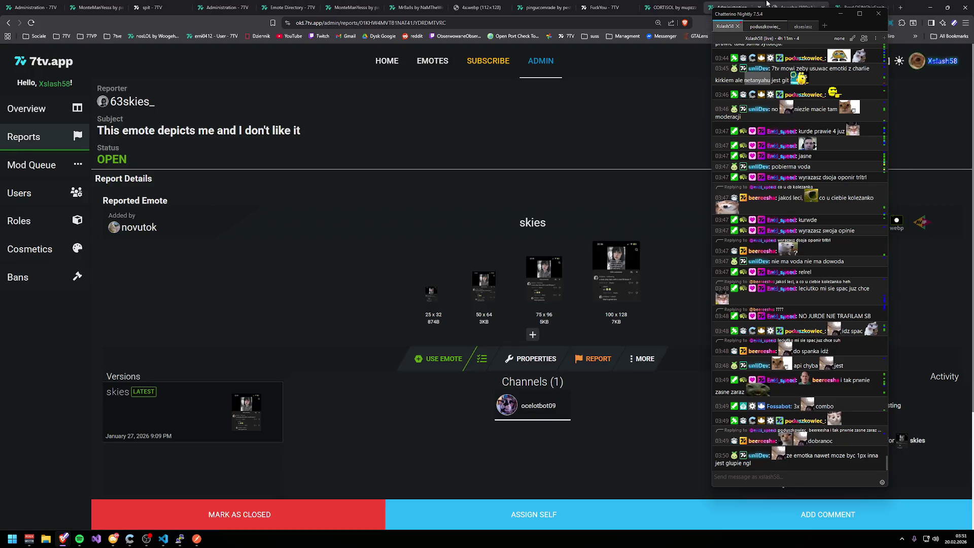
left_click(767, 4)
left_click(738, 3)
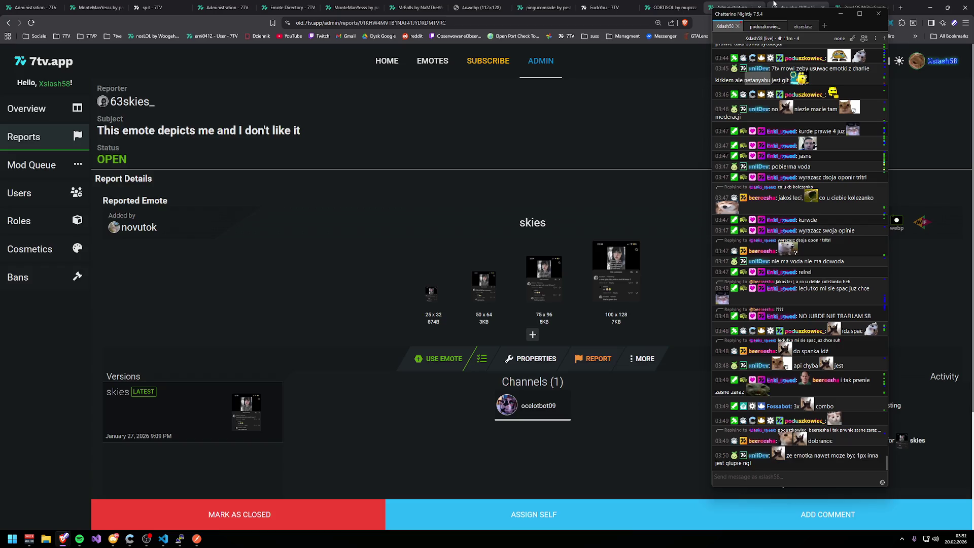
left_click(774, 4)
left_click(748, 3)
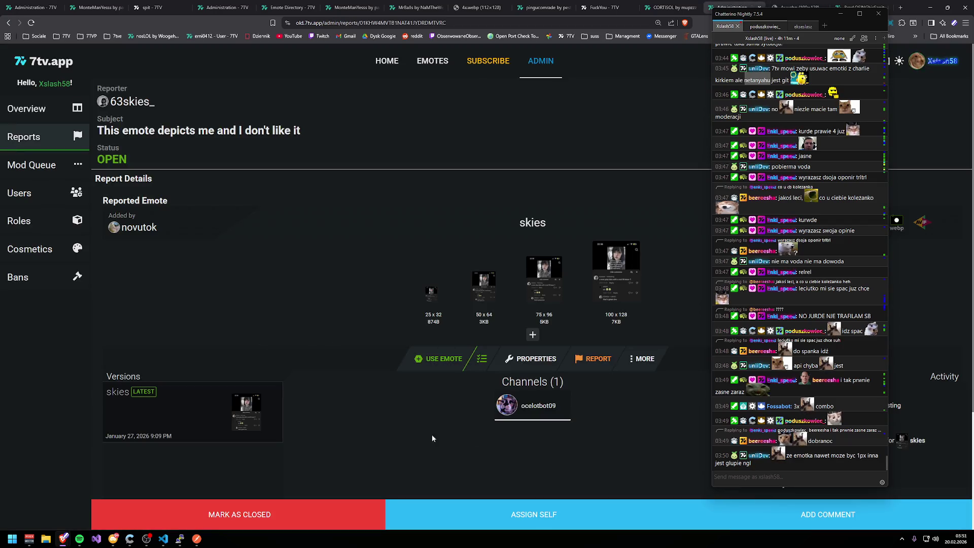
Step: Assign the skies report to yourself and delete the reported skies emote
left_click(569, 512)
left_click(641, 359)
left_click(525, 360)
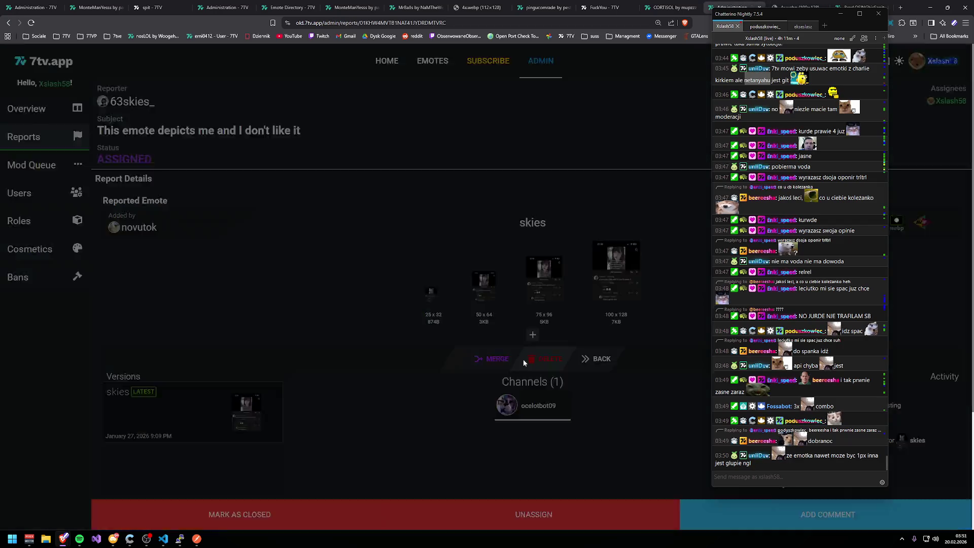
left_click(413, 332)
Step: Recheck the skies report from the admin panel, then open the Lockin emote report
left_click(525, 67)
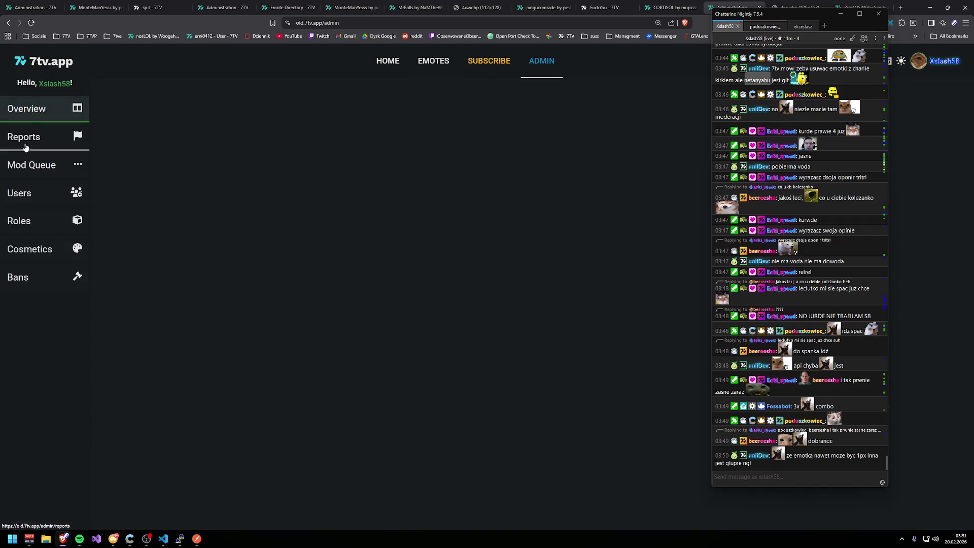
left_click(602, 393)
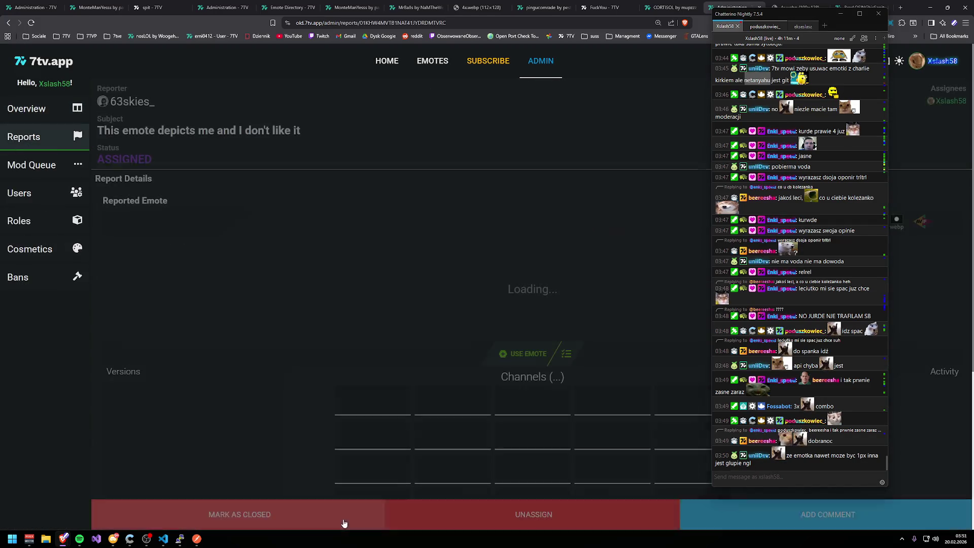
left_click(45, 136)
left_click_drag(721, 19, 167, 20)
left_click(892, 355)
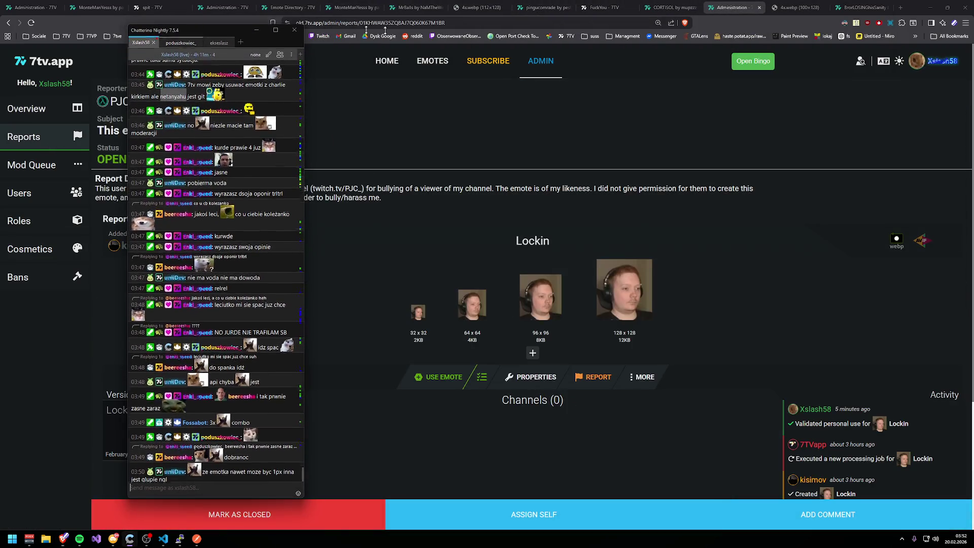
Step: Move Chatterino back to the right and select the reporter's channel name on the Lockin report
mouse_move(204, 25)
left_mouse_down()
mouse_move(856, 24)
mouse_move(865, 15)
mouse_move(860, 20)
left_mouse_up()
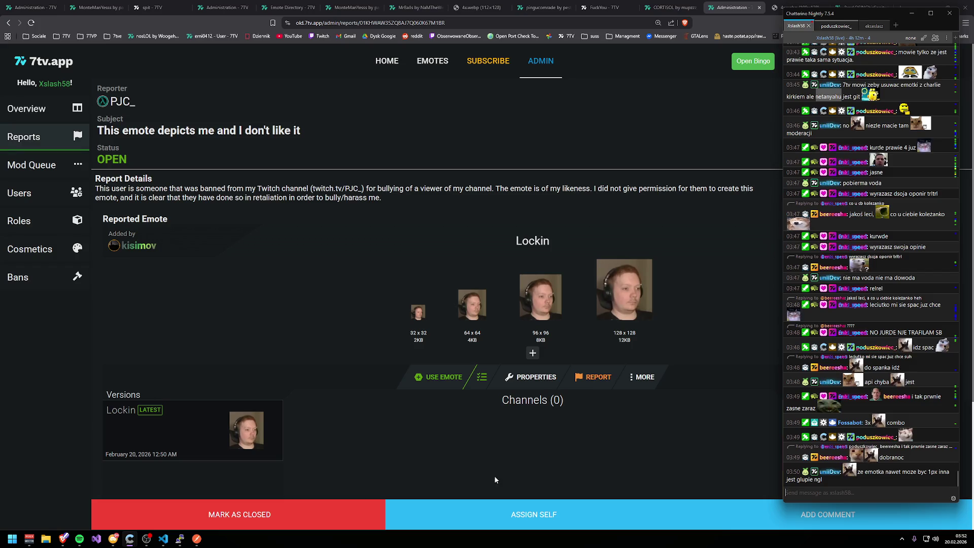
left_click_drag(134, 101, 117, 113)
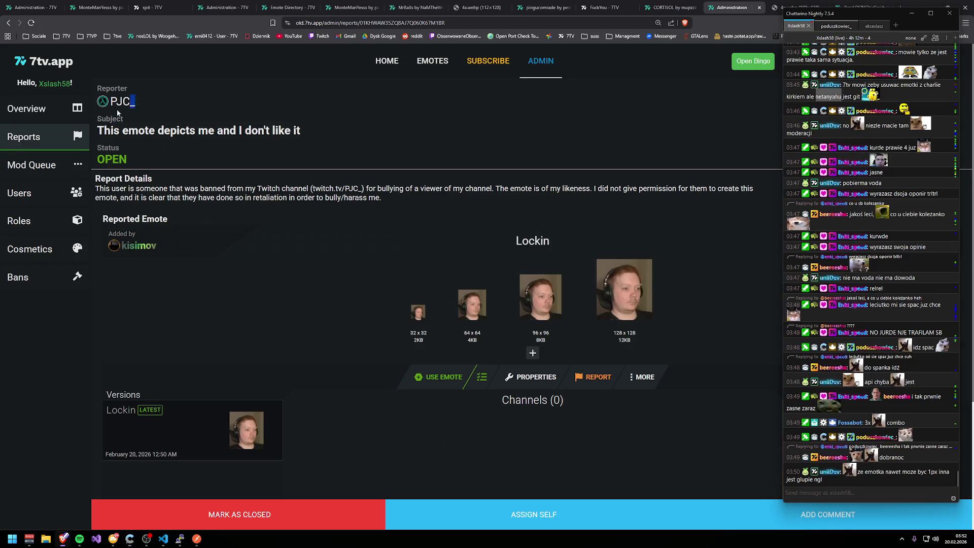
Step: Look up the reporter's Twitch channel videos, preview the latest broadcast, then return to the Lockin report
left_click(774, 7)
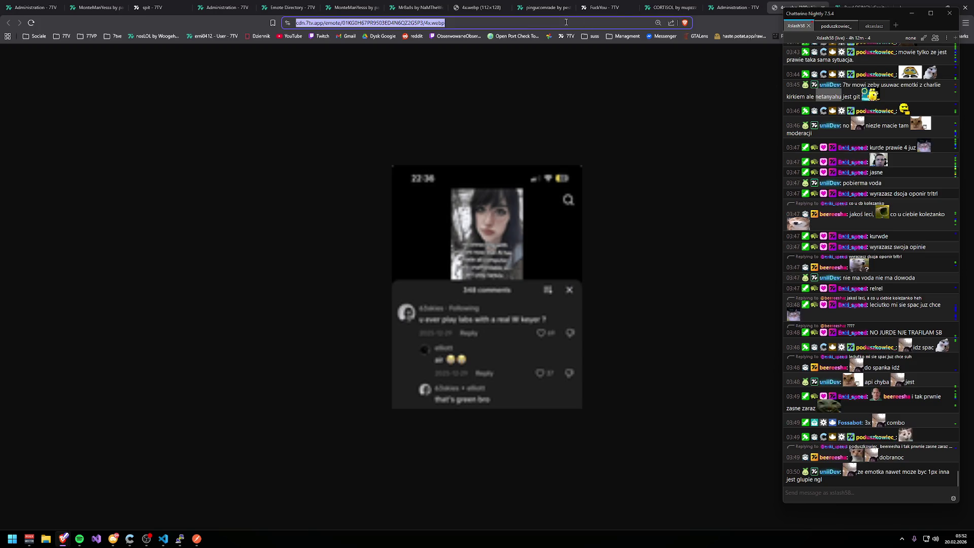
type("twitch.tv/PJC_")
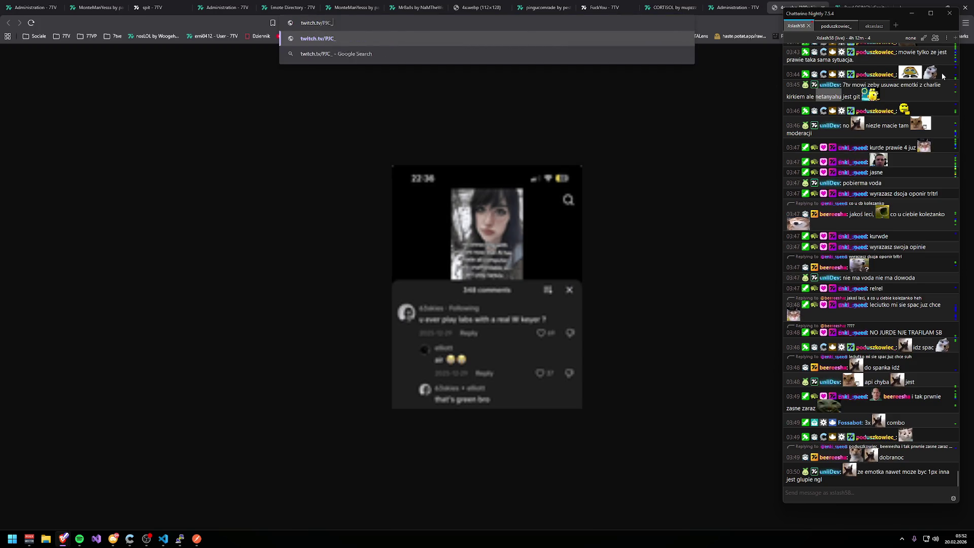
key("Return")
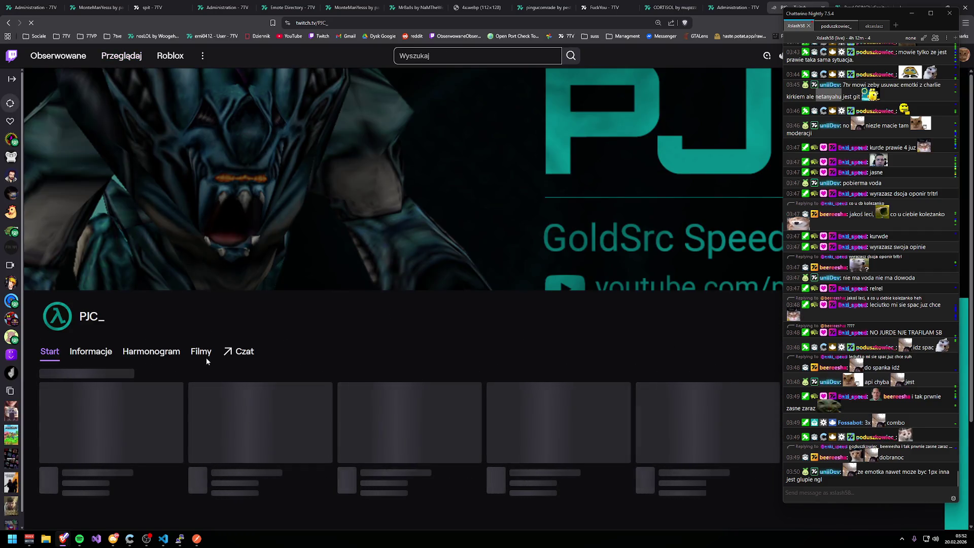
left_click(202, 355)
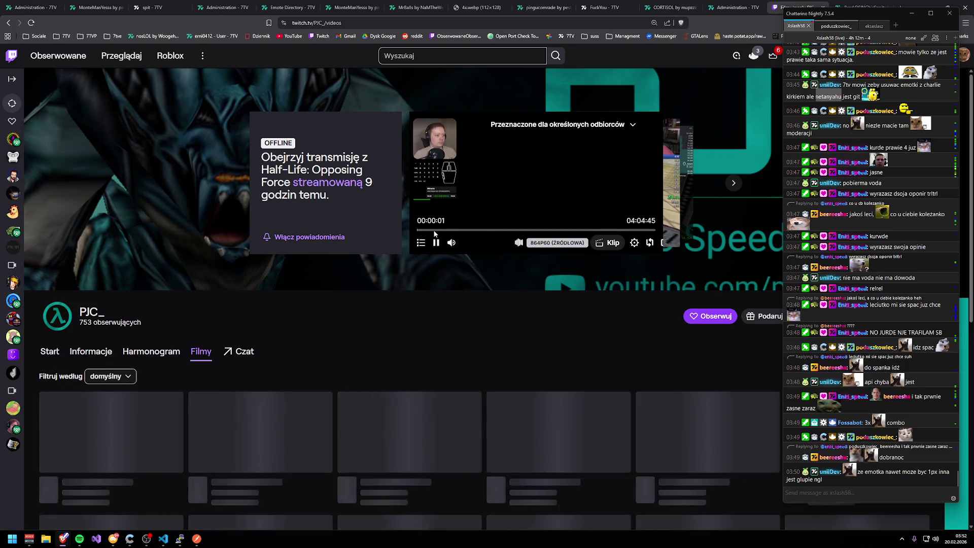
left_click(432, 231)
left_click(742, 6)
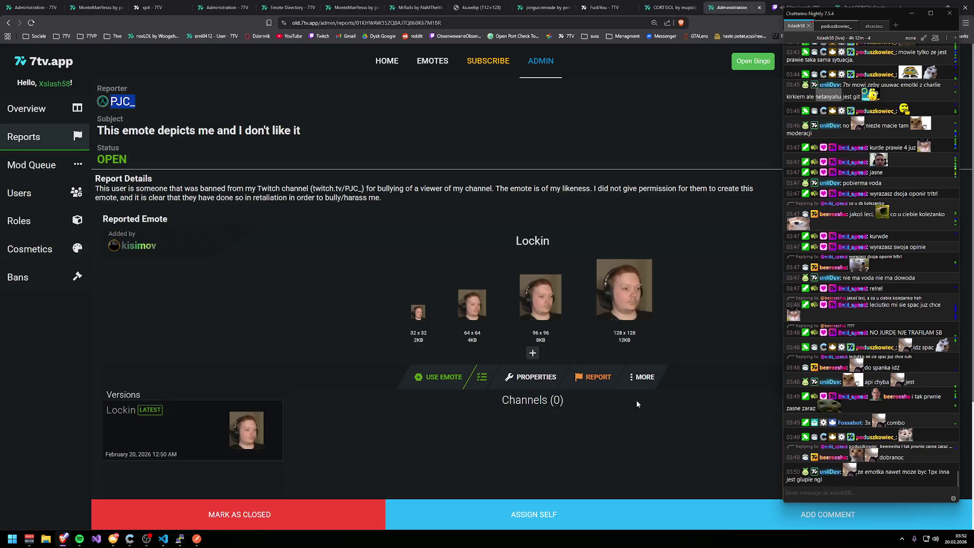
Step: Assign the Lockin report to yourself and delete the reported Lockin emote
left_click(533, 514)
left_click(642, 377)
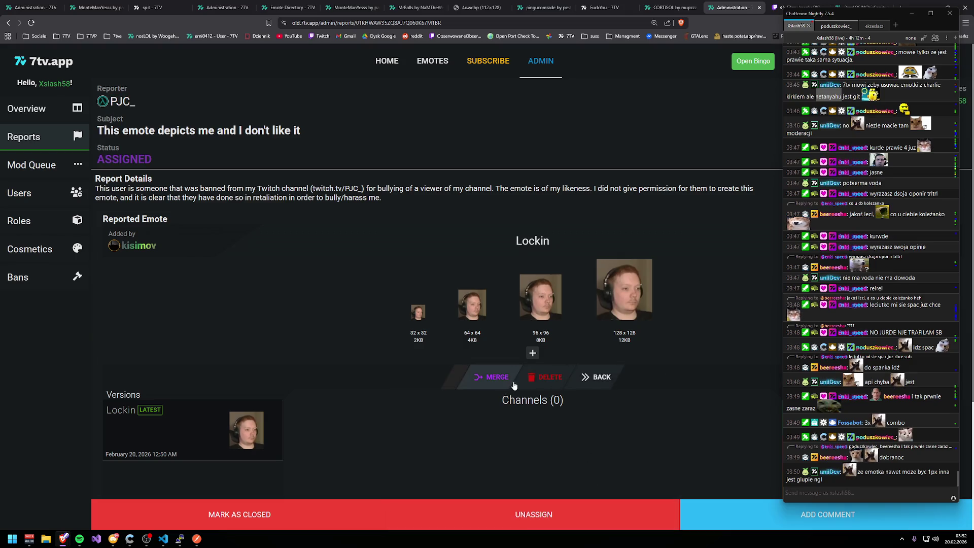
left_click(546, 376)
left_click(404, 339)
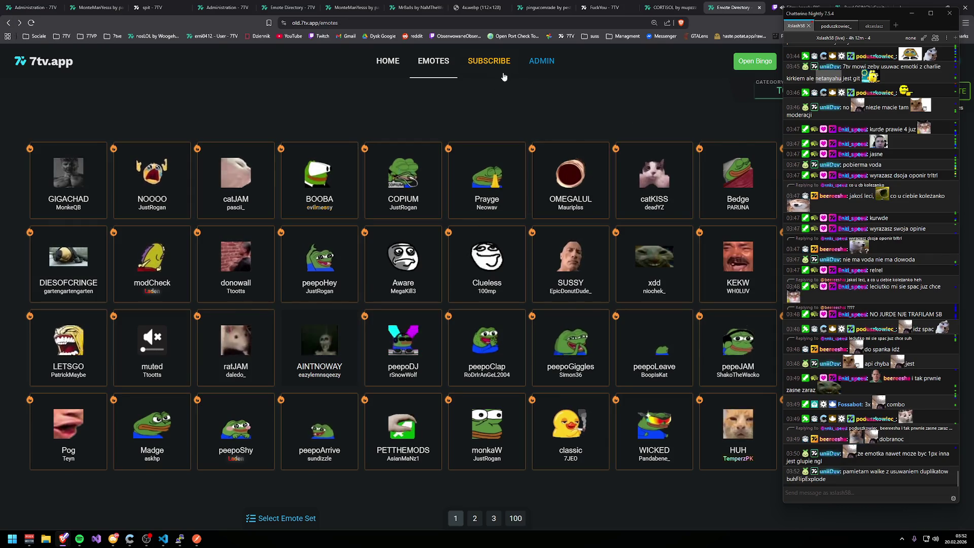
Step: Return to the admin panel, close the Twitch videos tab and show the reports list
left_click(488, 60)
left_click(541, 61)
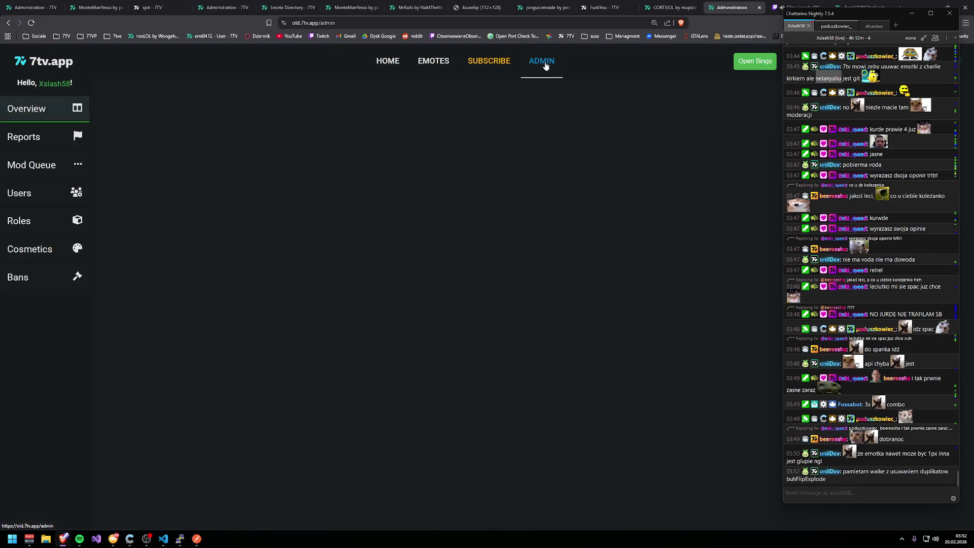
mouse_move(813, 18)
left_mouse_down()
mouse_move(799, 51)
mouse_move(816, 4)
mouse_move(841, 4)
left_mouse_up()
left_click(822, 8)
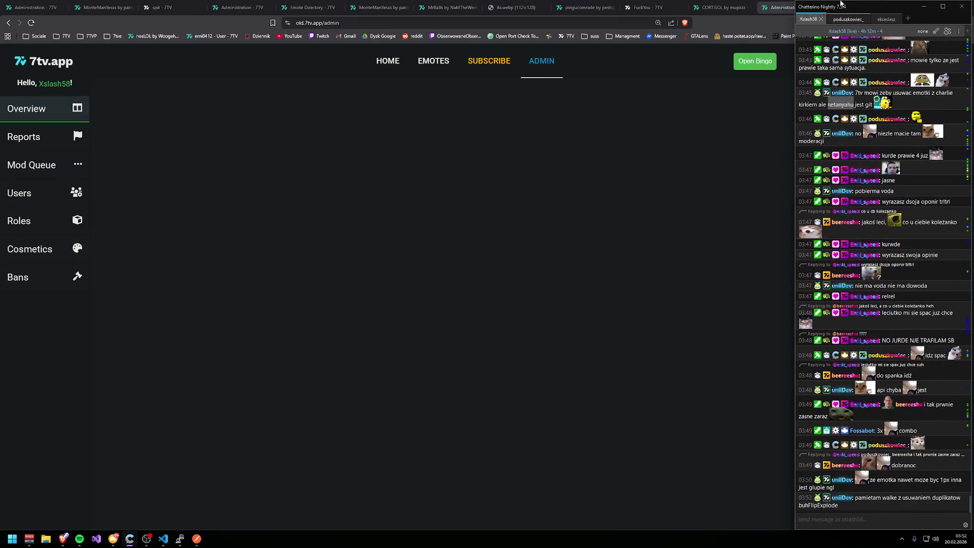
left_click(45, 137)
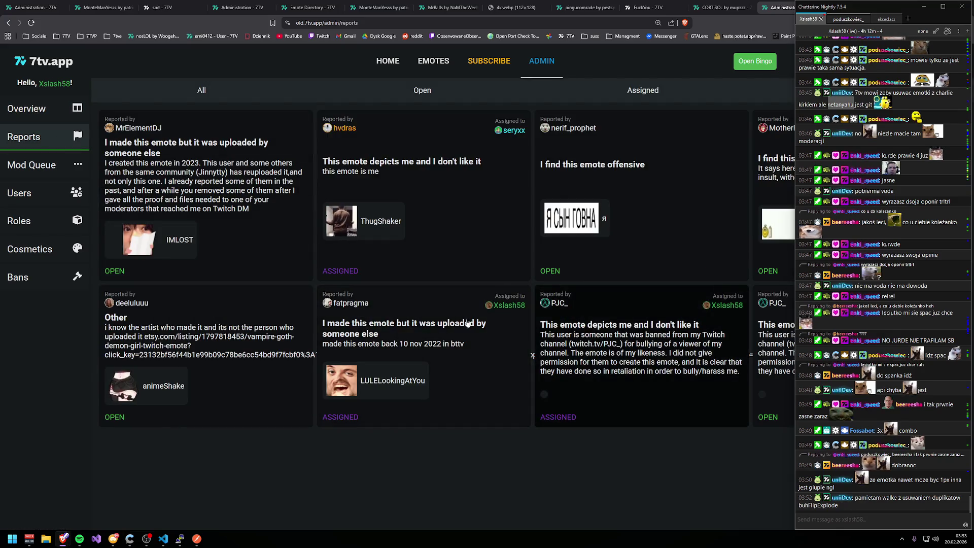
Step: Look over the remaining open report from the same reporter
left_click_drag(822, 3, 131, 2)
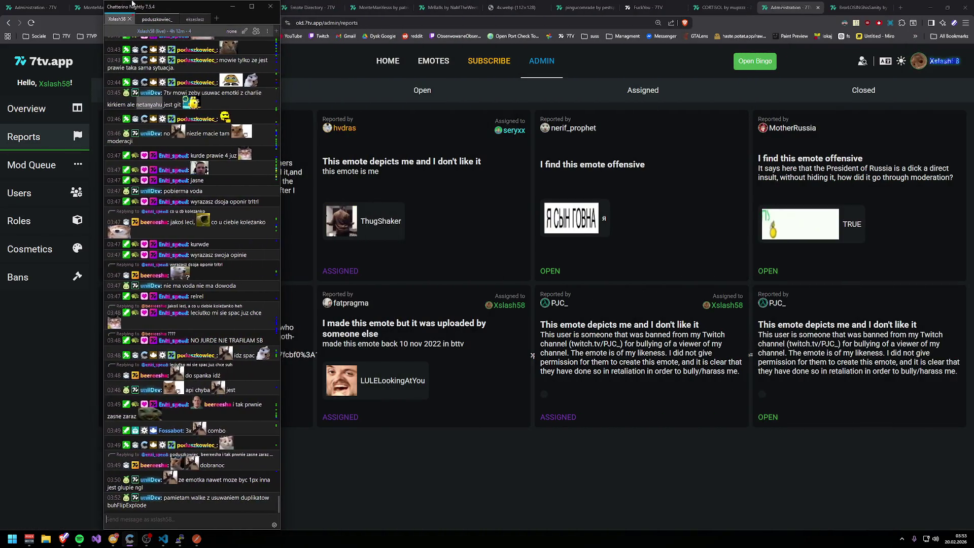
left_click(640, 373)
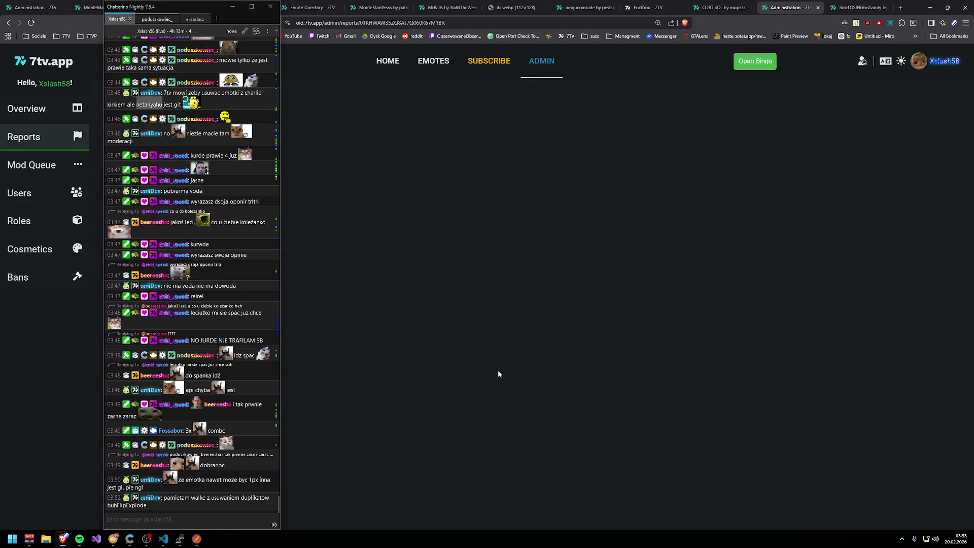
key("alt+Left")
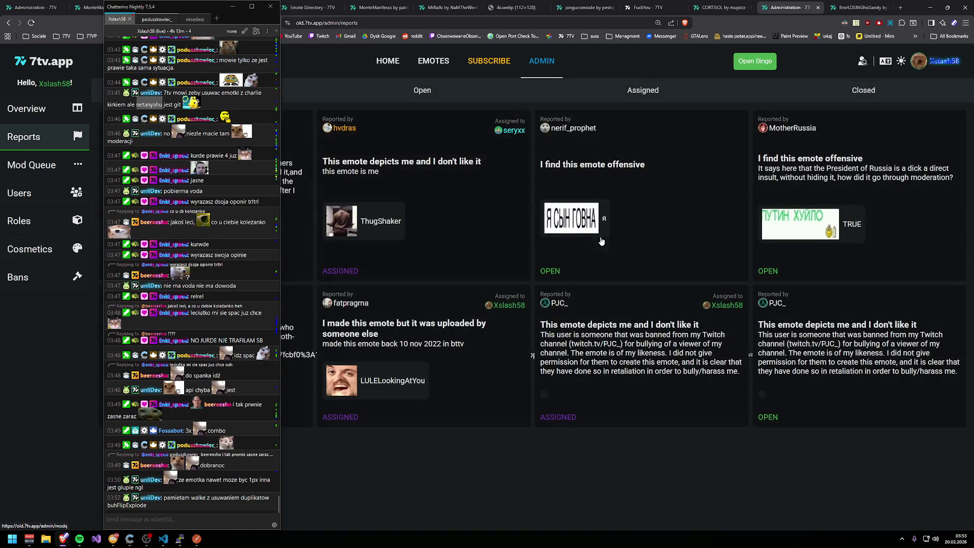
left_click(857, 365)
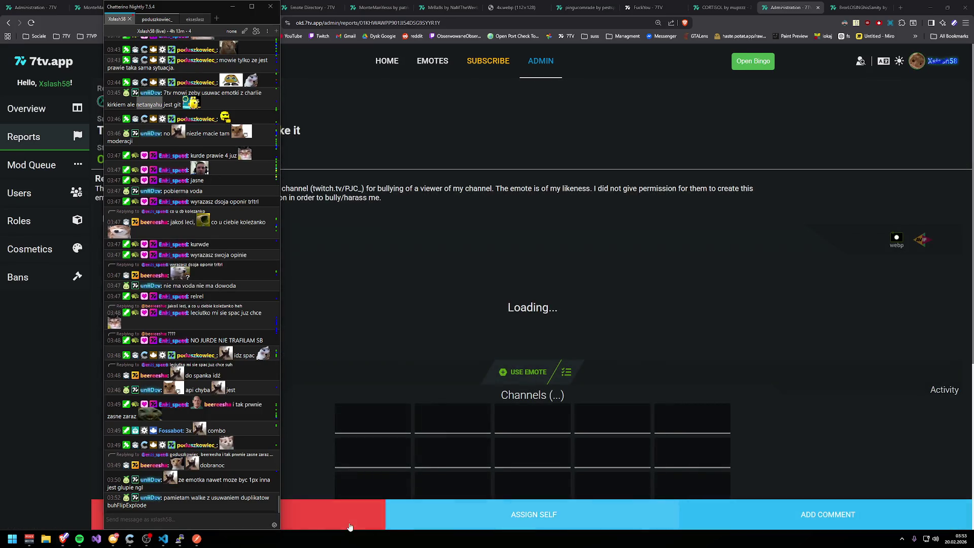
Step: Reload the emote reports grid, move Chatterino off the cards and open the mod queue
left_click(26, 136)
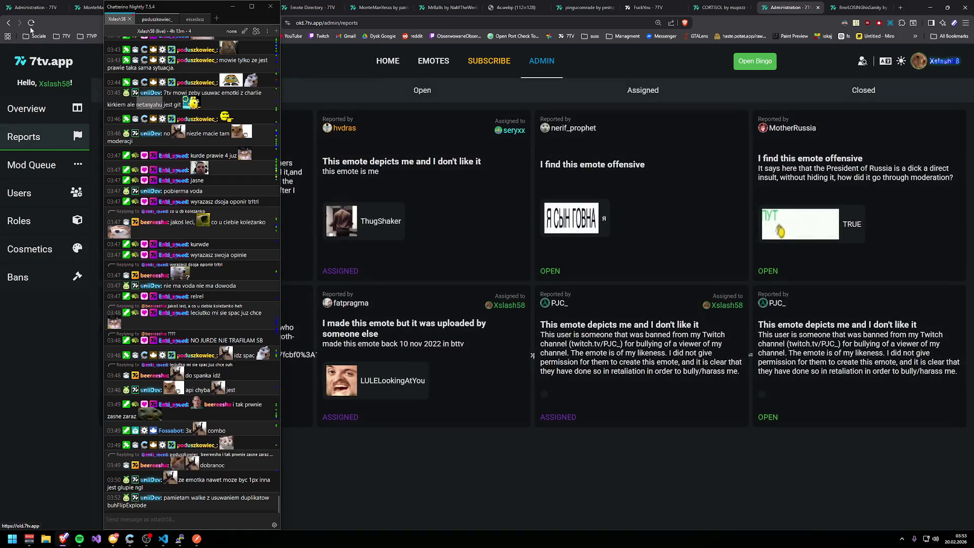
left_click(31, 24)
left_click_drag(130, 3, 807, 10)
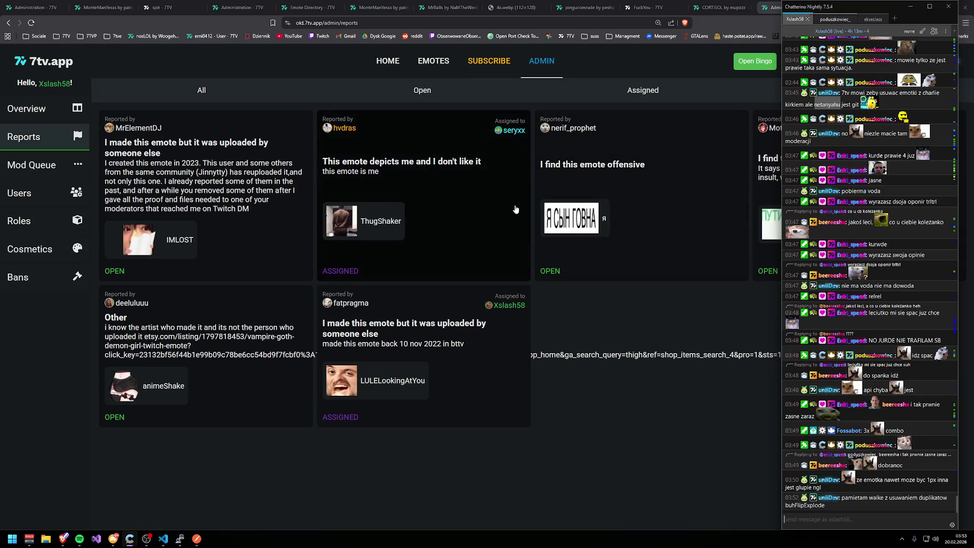
left_click(35, 167)
left_click(408, 93)
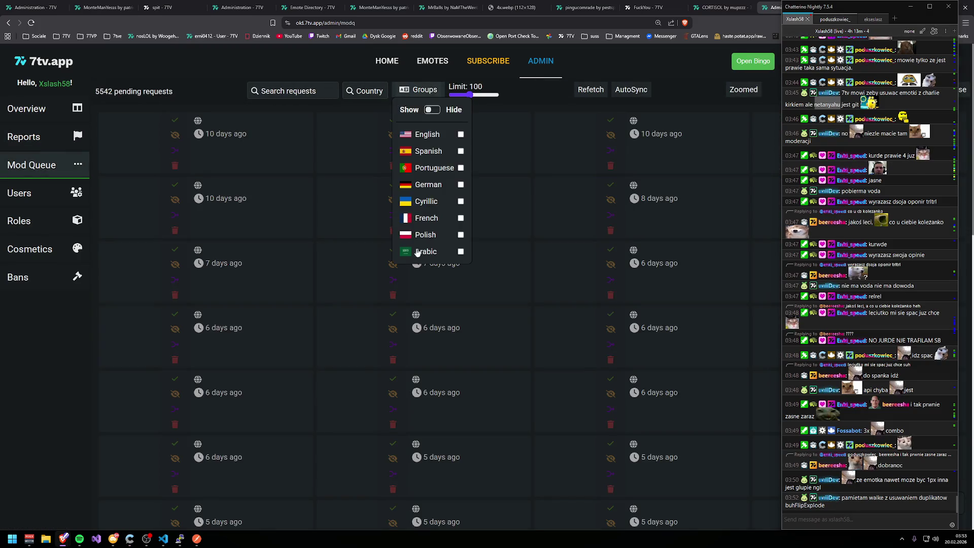
left_click(21, 139)
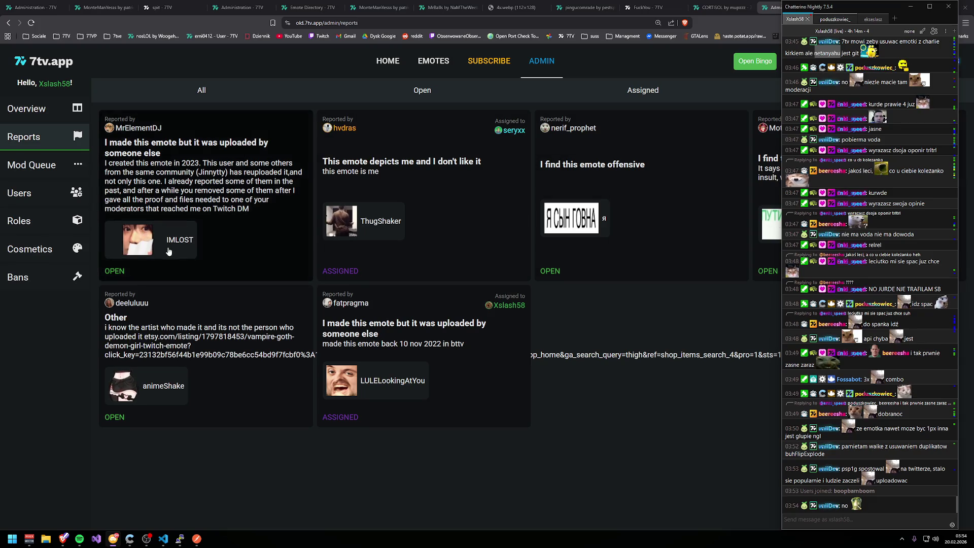
left_click(20, 163)
left_click(401, 94)
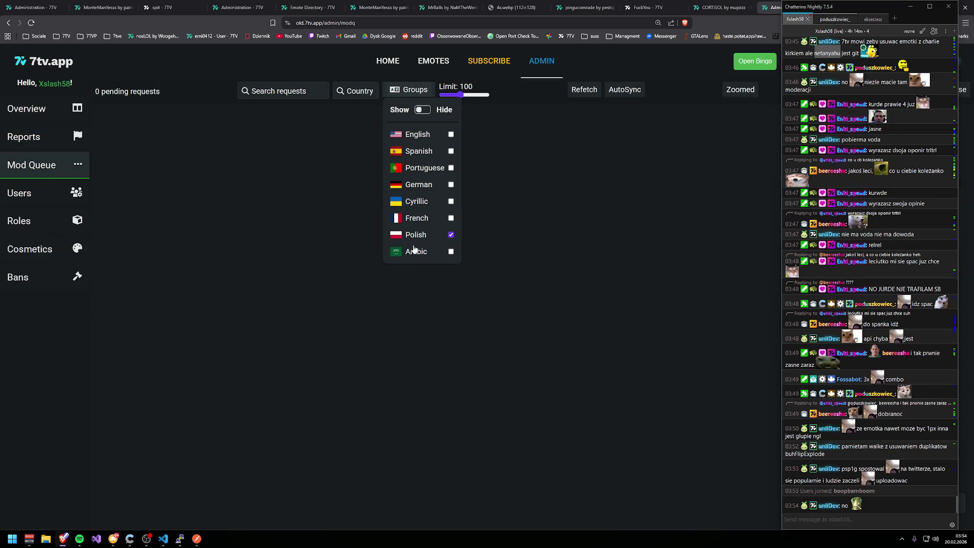
left_click(418, 239)
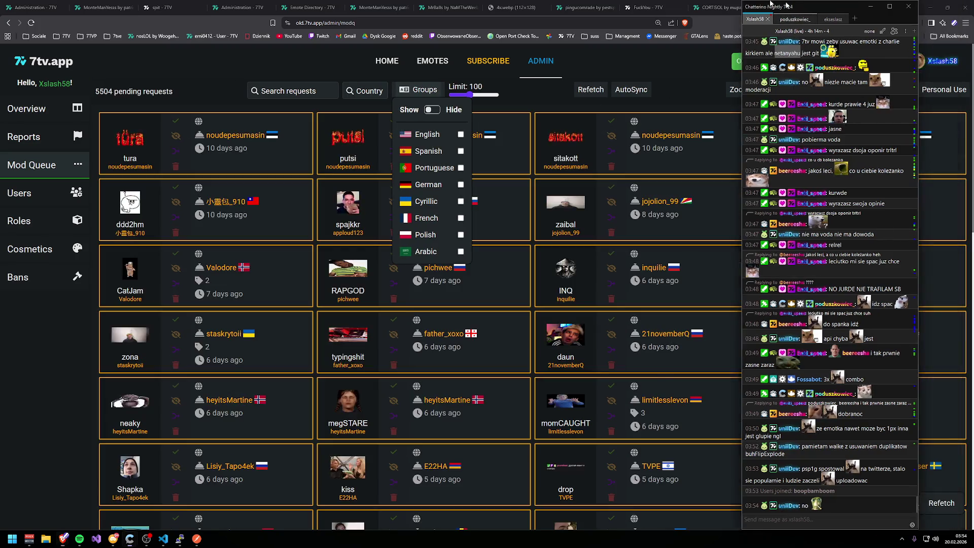
left_click(938, 90)
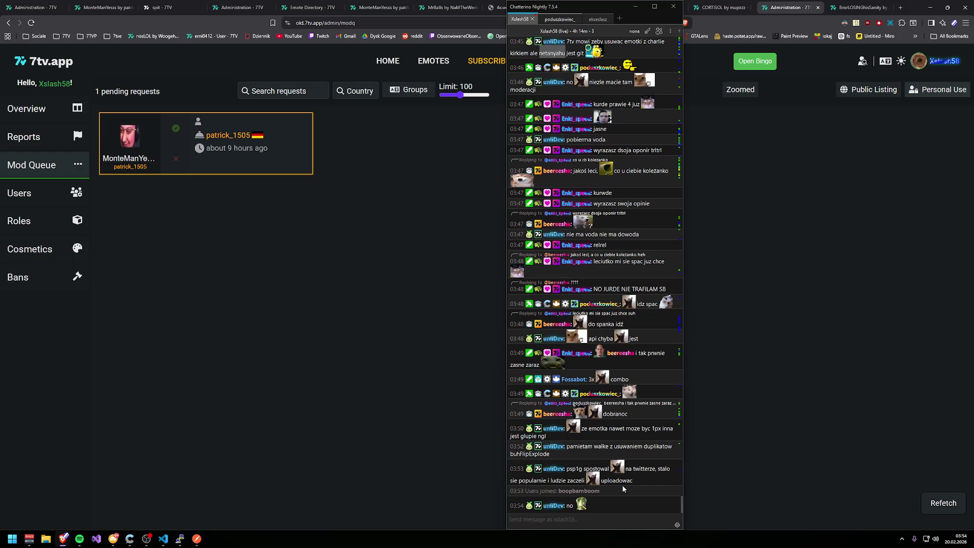
left_click_drag(574, 2, 849, 3)
left_click(32, 137)
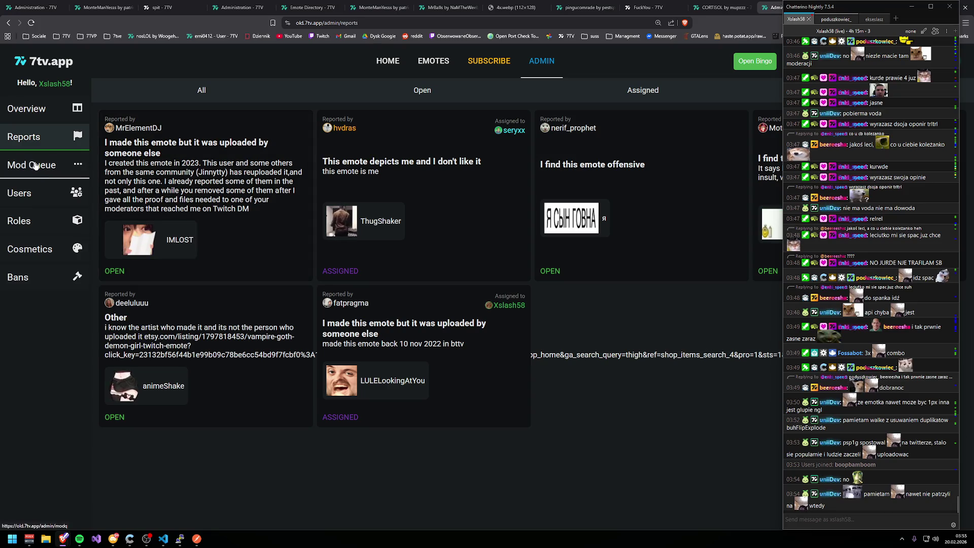
Step: Open the mod queue and briefly filter it to Polish requests, then clear that filter
left_click(36, 165)
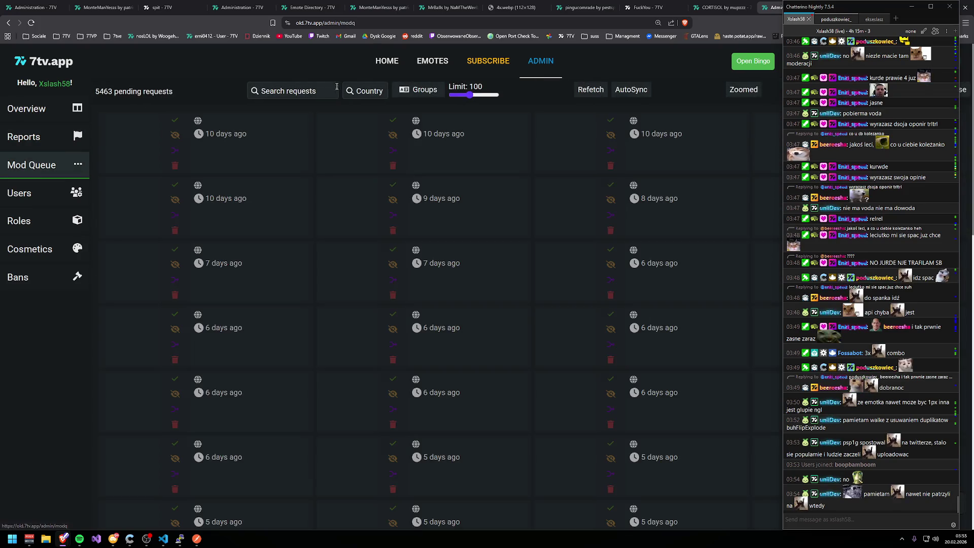
left_click(417, 90)
left_click(424, 234)
left_click(503, 221)
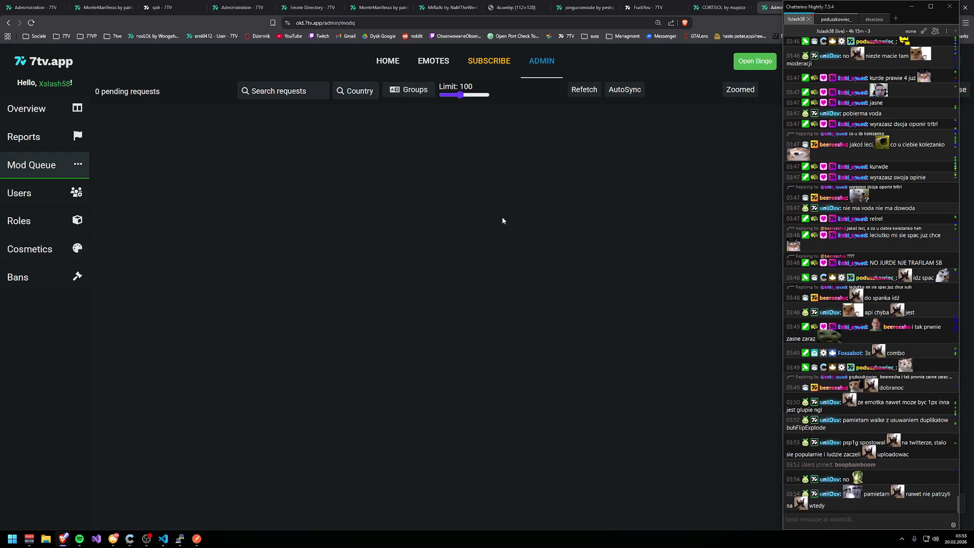
left_click(410, 91)
left_click(450, 234)
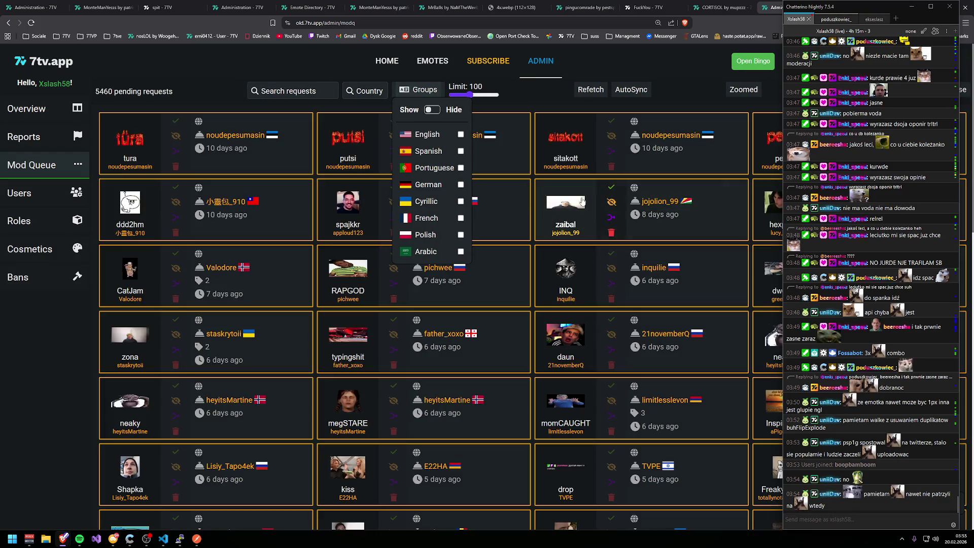
Step: Toggle Personal Use and back to Public Listing, keeping Chatterino off the queue cards
mouse_move(802, 27)
left_mouse_down()
mouse_move(780, 41)
mouse_move(510, 40)
mouse_move(601, 39)
left_mouse_up()
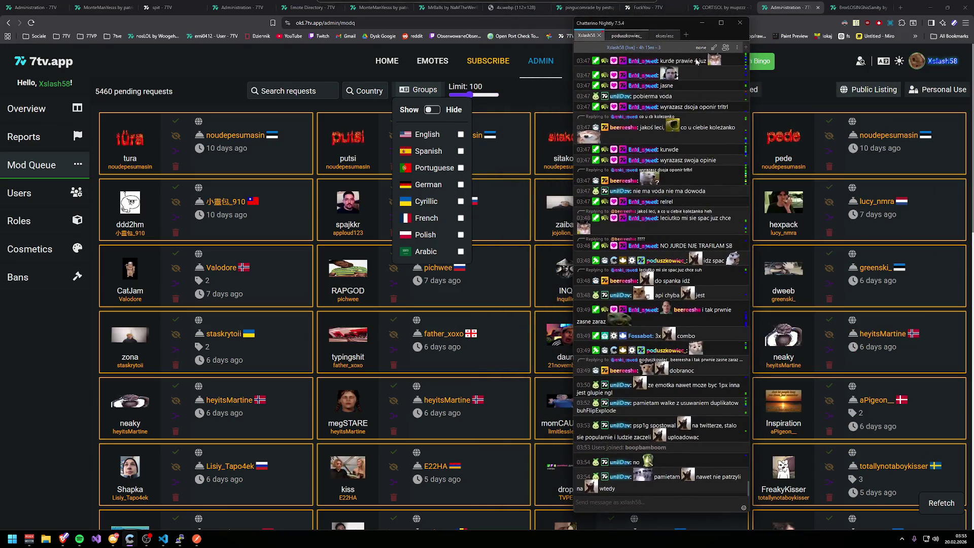
left_click(931, 91)
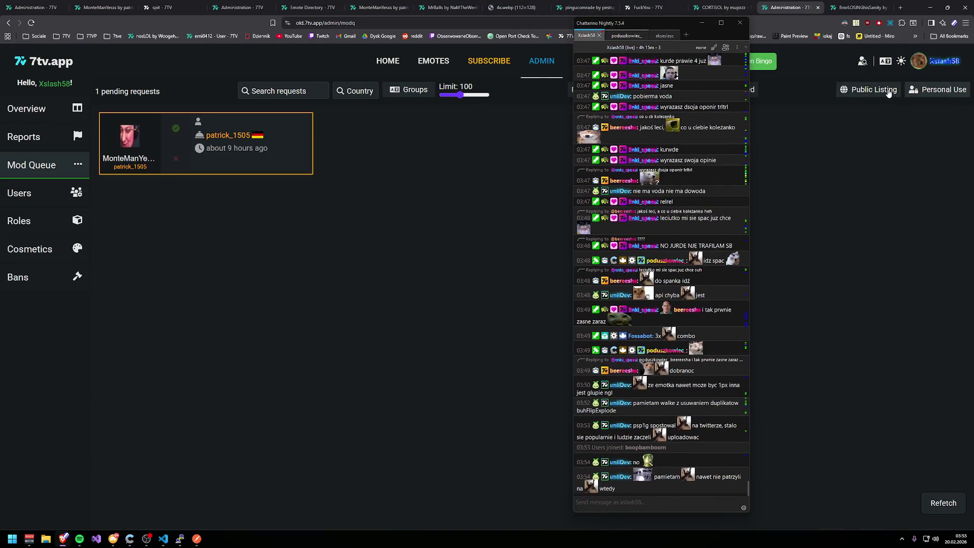
left_click(888, 92)
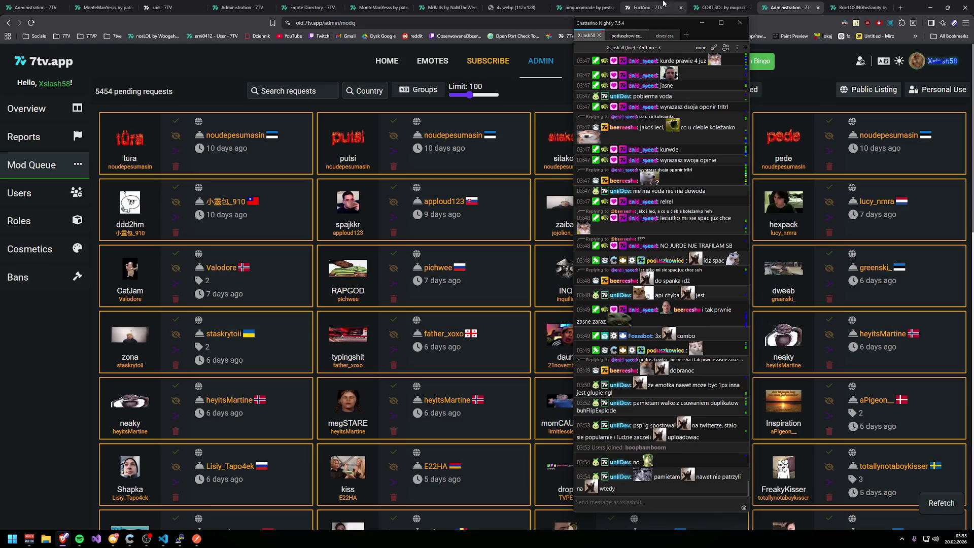
left_click_drag(633, 25, 812, 29)
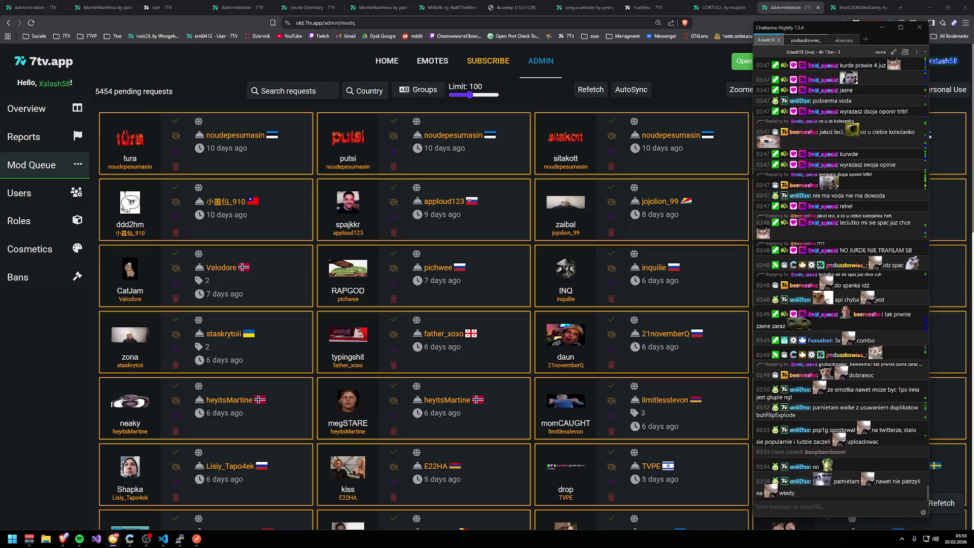
key("super+Down")
right_click(577, 76)
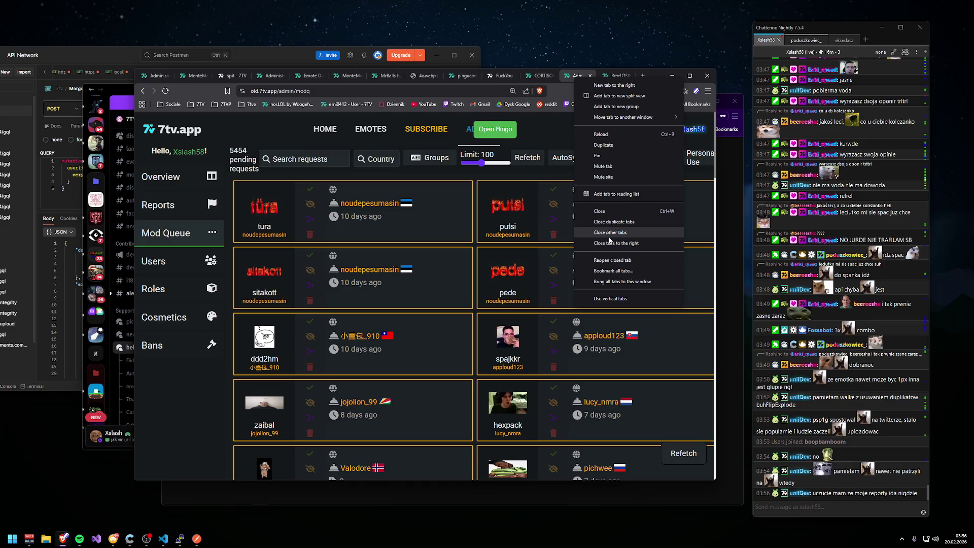
Step: Dismiss the tab menu and filter the queue to the lone MonteManYesss personal-use request
left_click(473, 246)
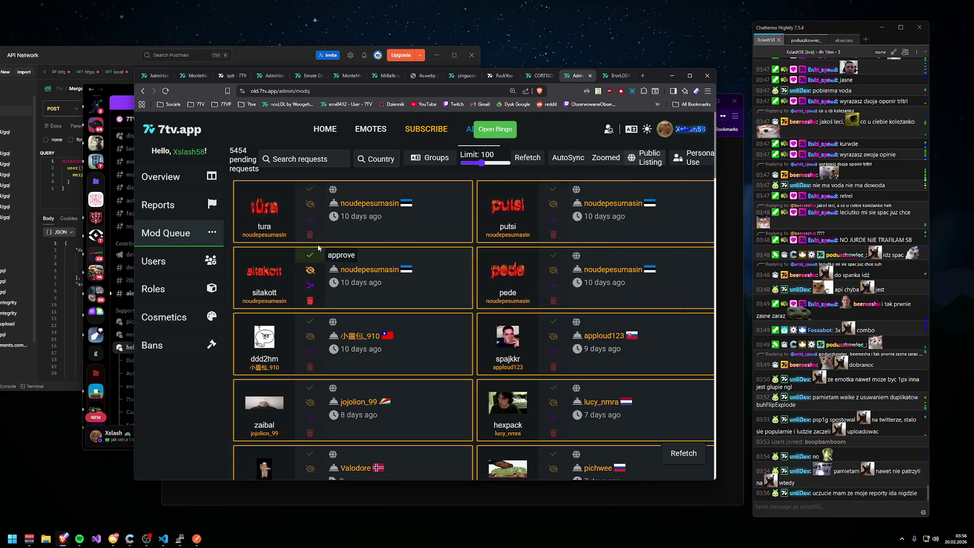
left_click(698, 160)
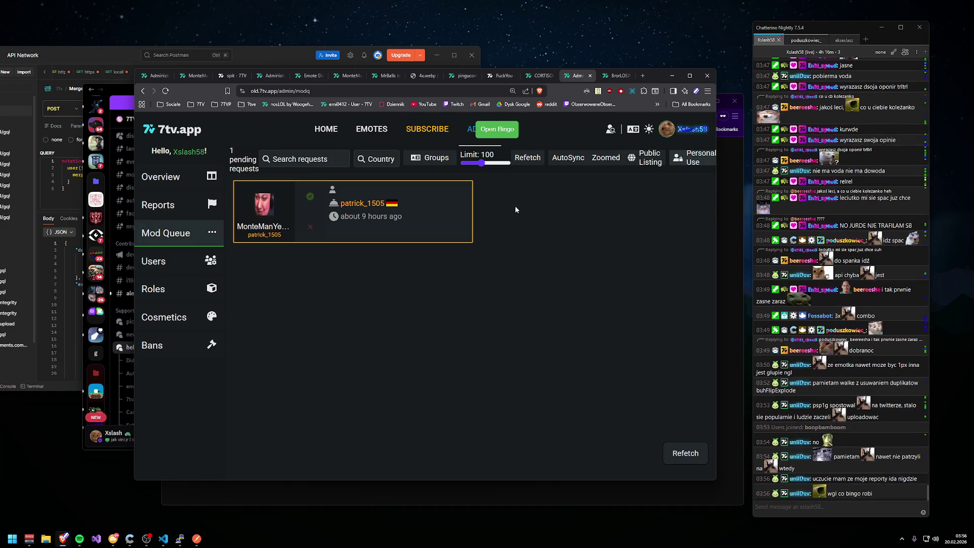
left_click(512, 135)
Step: Create a 6x6 bingo board and restart it
left_click(521, 167)
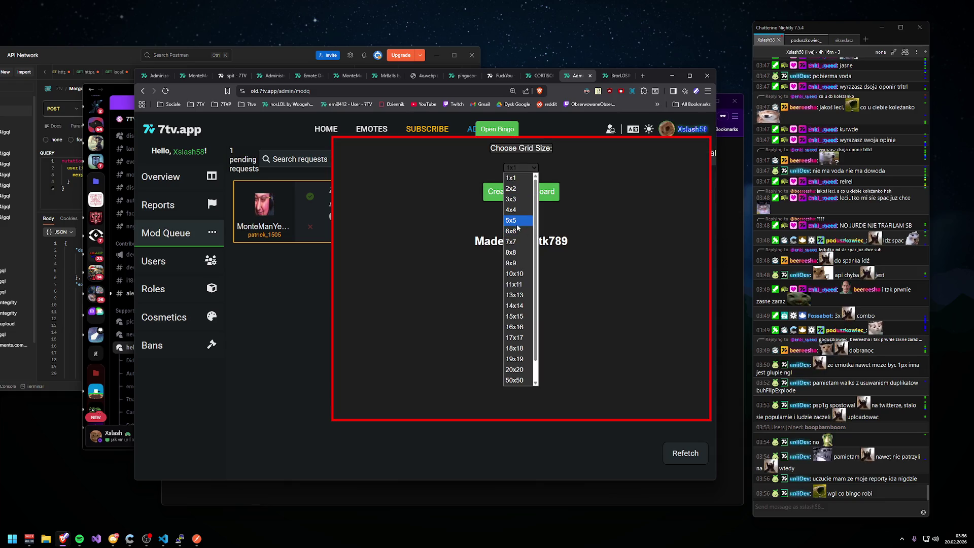
left_click(518, 227)
left_click(524, 193)
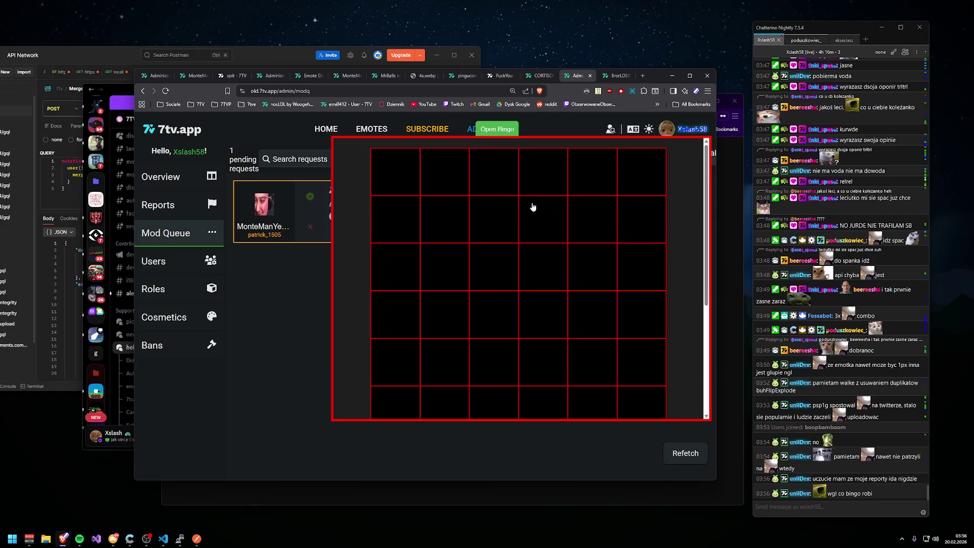
scroll(527, 228, "down", 5)
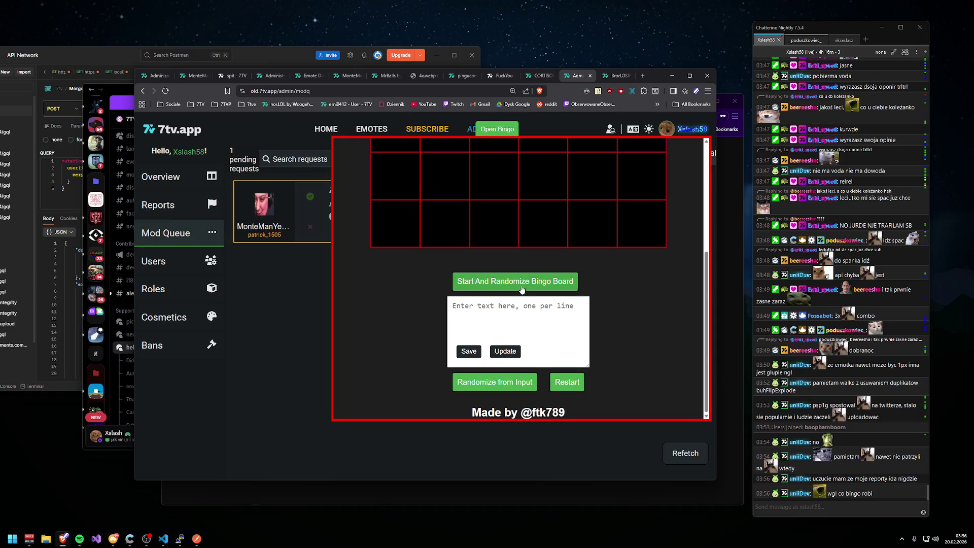
left_click(521, 283)
Step: View the MonteManYesss emote page, then close its request details in the mod queue
left_click(144, 91)
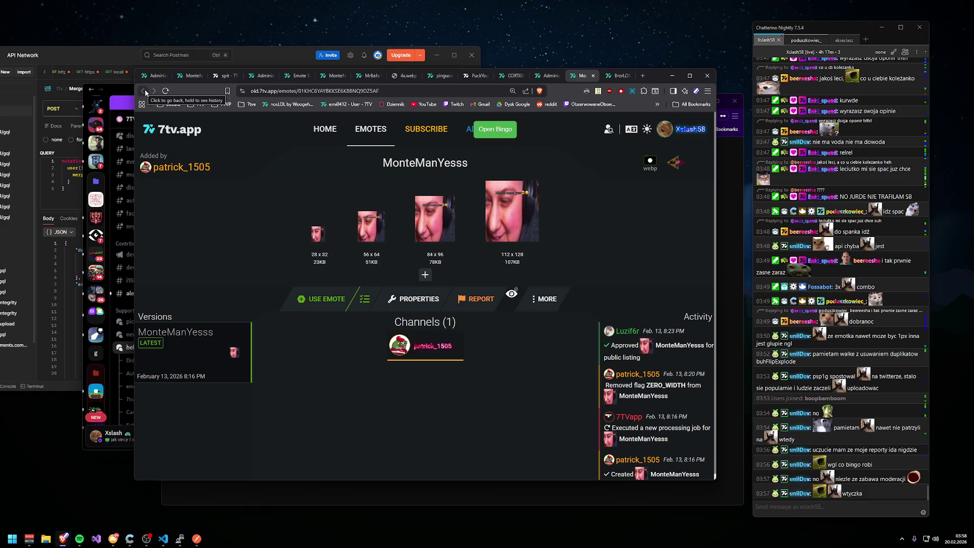
left_click(546, 75)
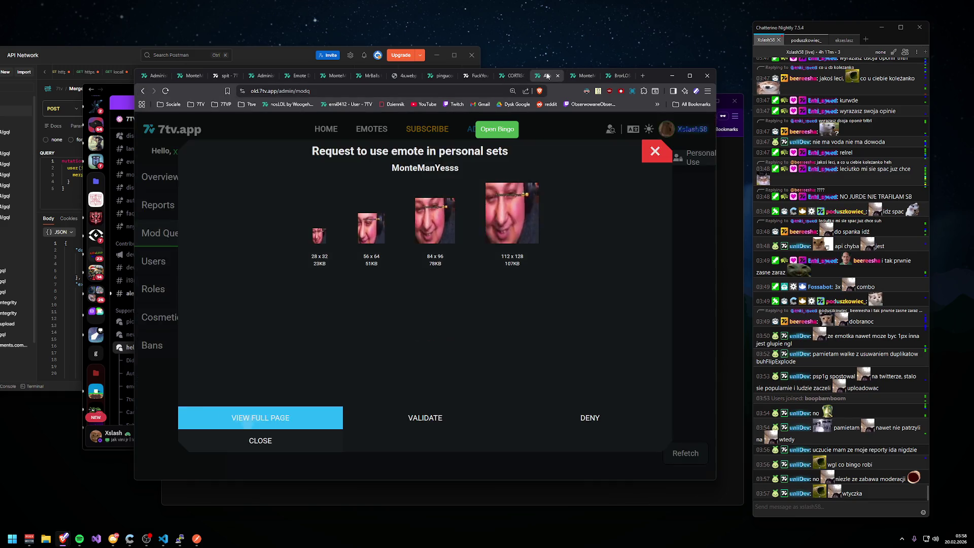
left_click(527, 136)
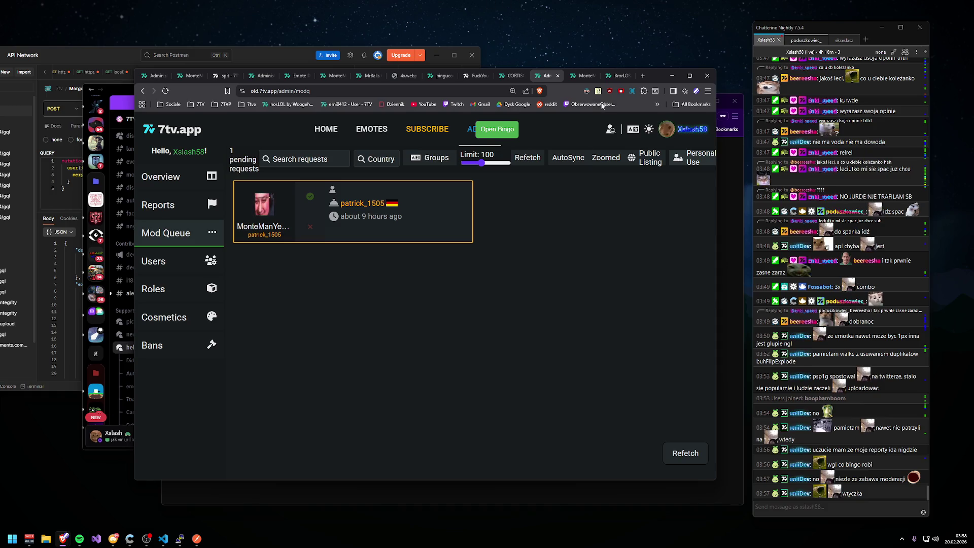
left_click(644, 91)
Step: On the emote tab, disable Tampermonkey userscripts and reload the page
left_click(589, 294)
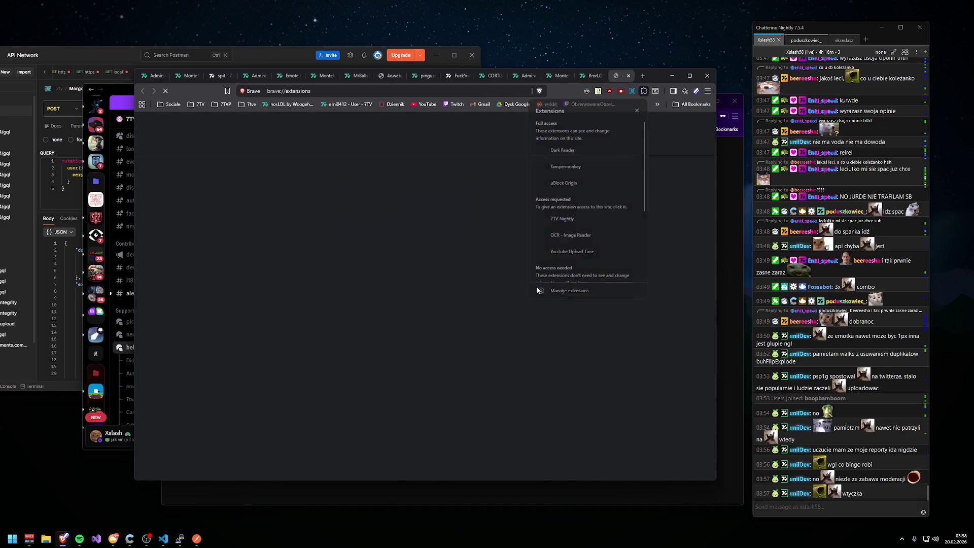
key("ctrl+shift+Tab")
left_click(644, 91)
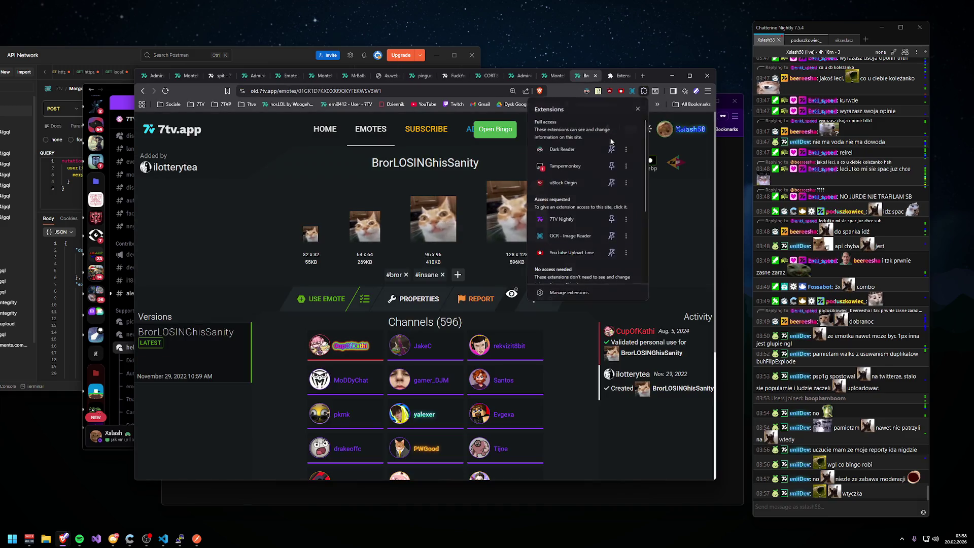
left_click(563, 167)
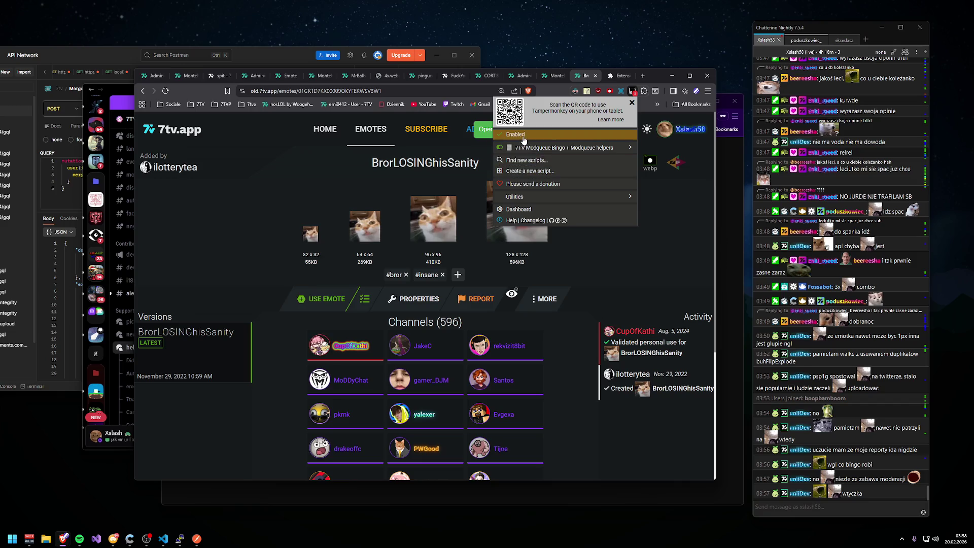
left_click(515, 134)
left_click(165, 92)
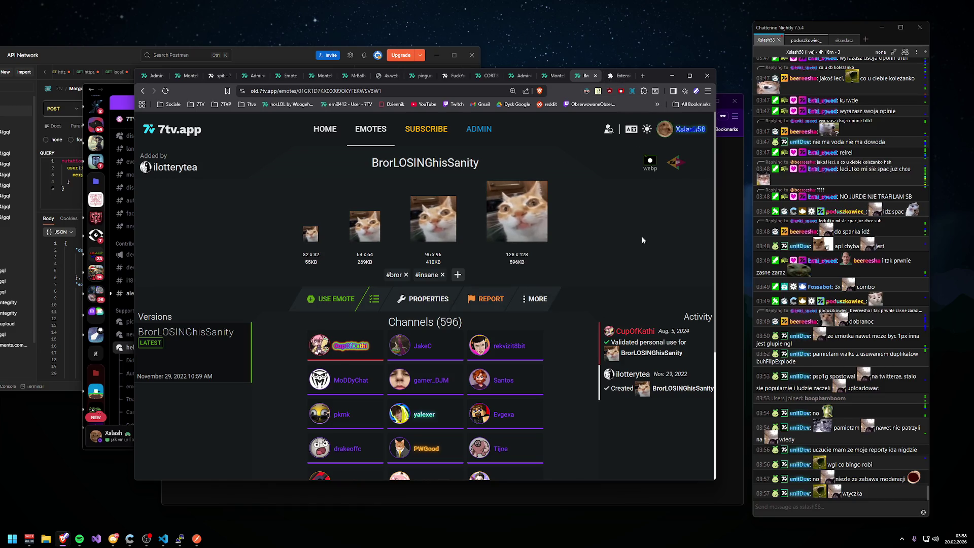
Step: Look through the browser's extension management page
left_click(644, 91)
left_click(558, 294)
scroll(432, 355, "down", 1)
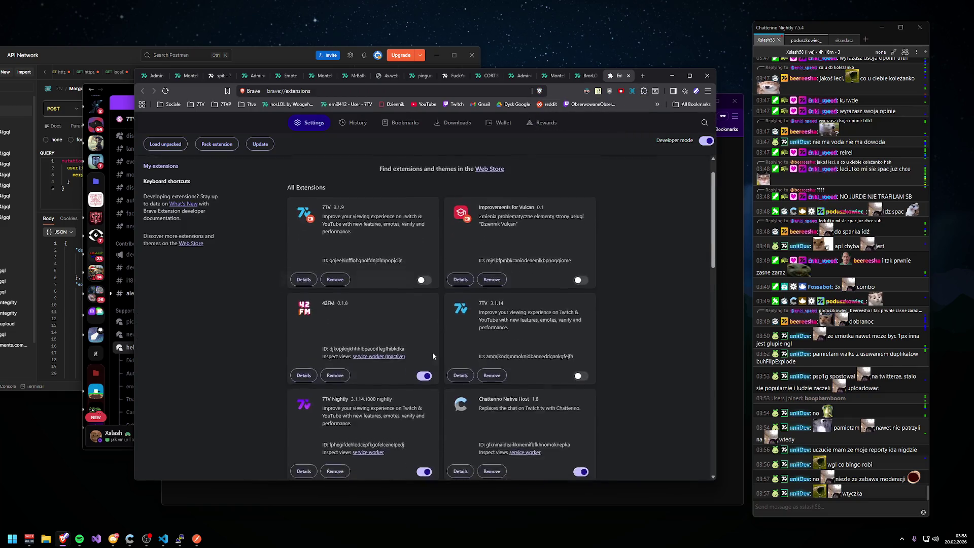
scroll(432, 355, "down", 7)
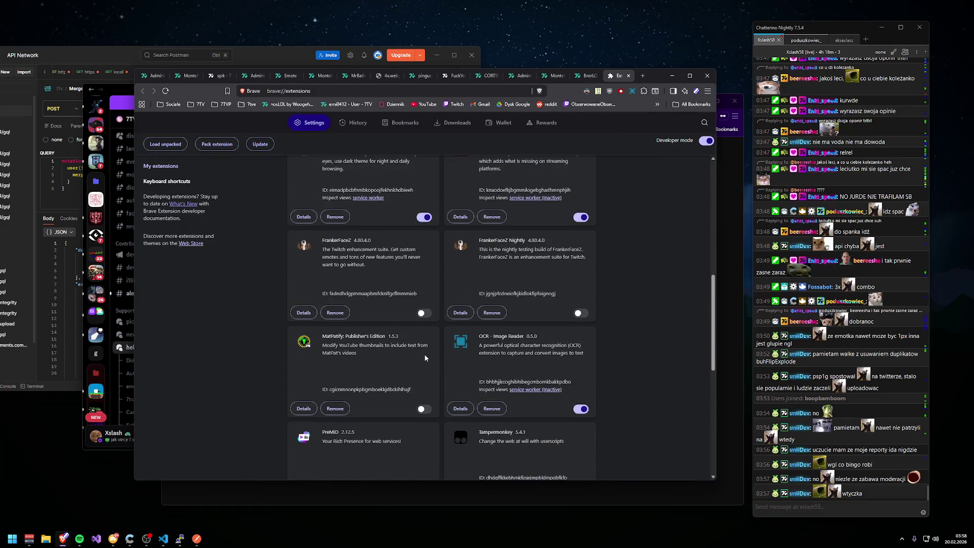
scroll(425, 358, "down", 6)
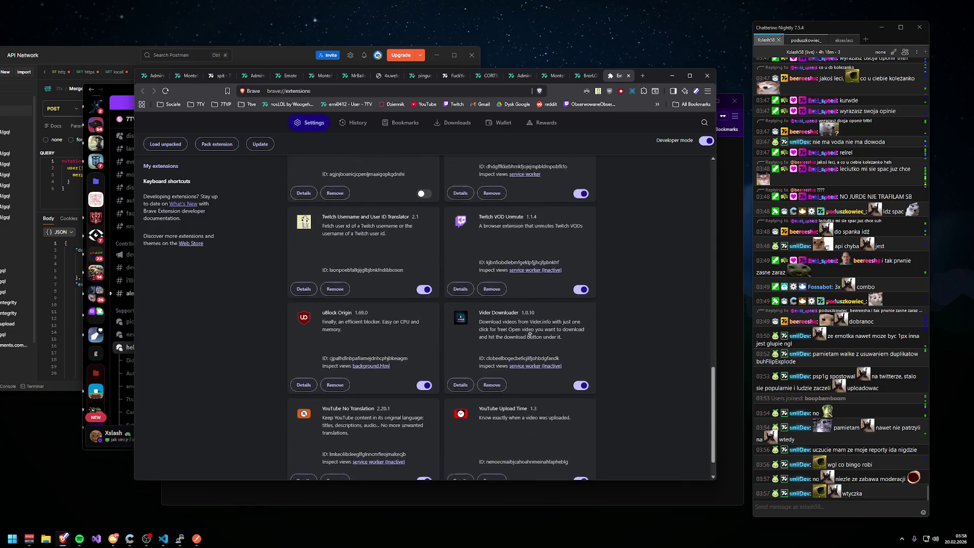
scroll(530, 335, "up", 6)
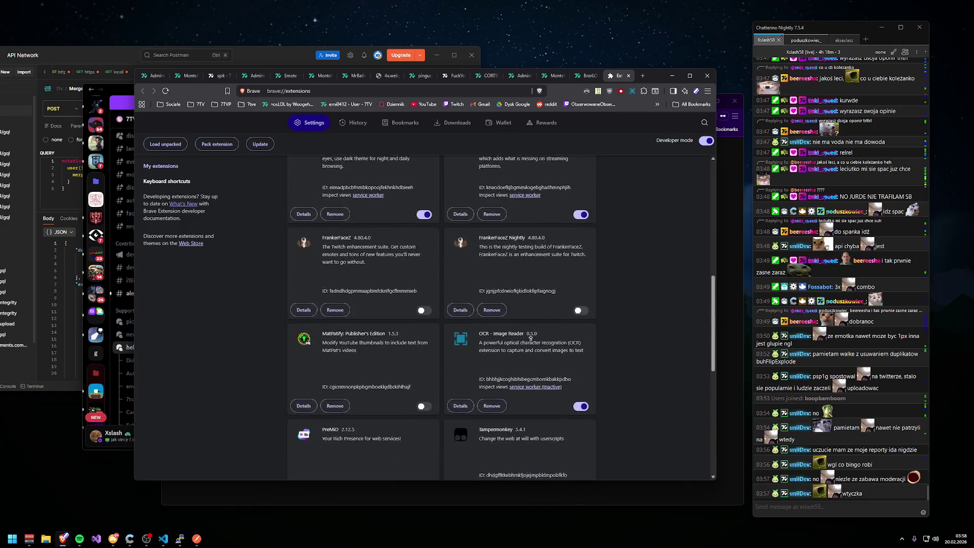
scroll(530, 337, "up", 7)
Step: Reload the 7TV emote page with Tampermonkey active so the Open Bingo button appears
left_click(587, 76)
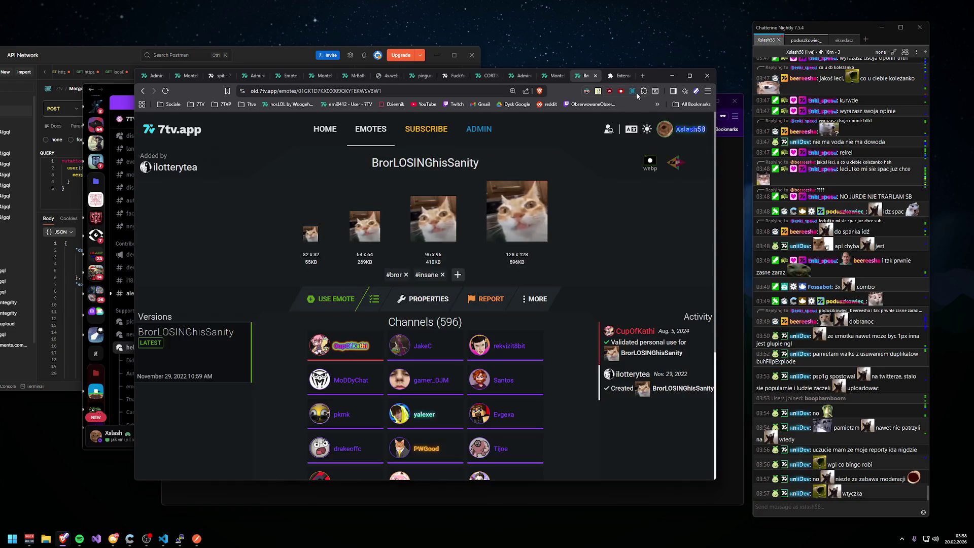
left_click(644, 91)
left_click(558, 168)
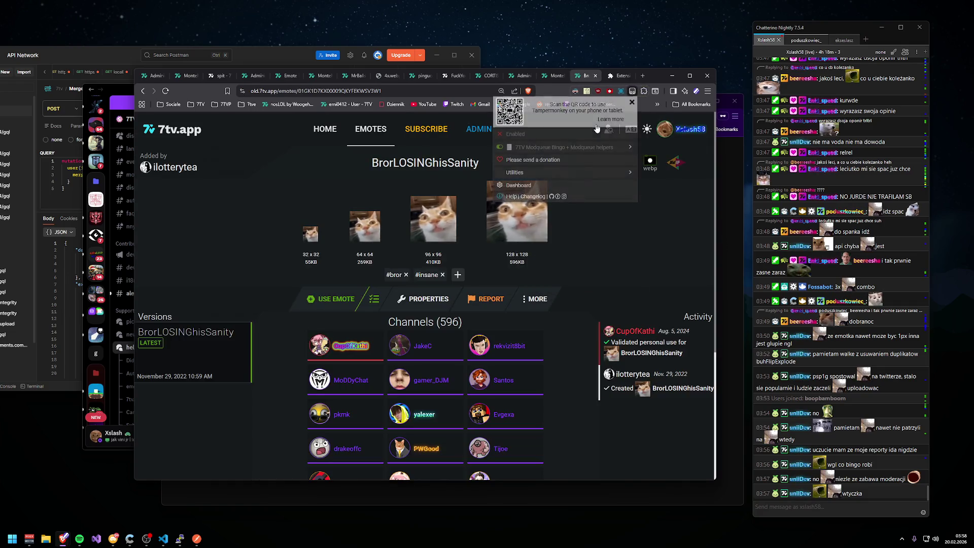
left_click(163, 93)
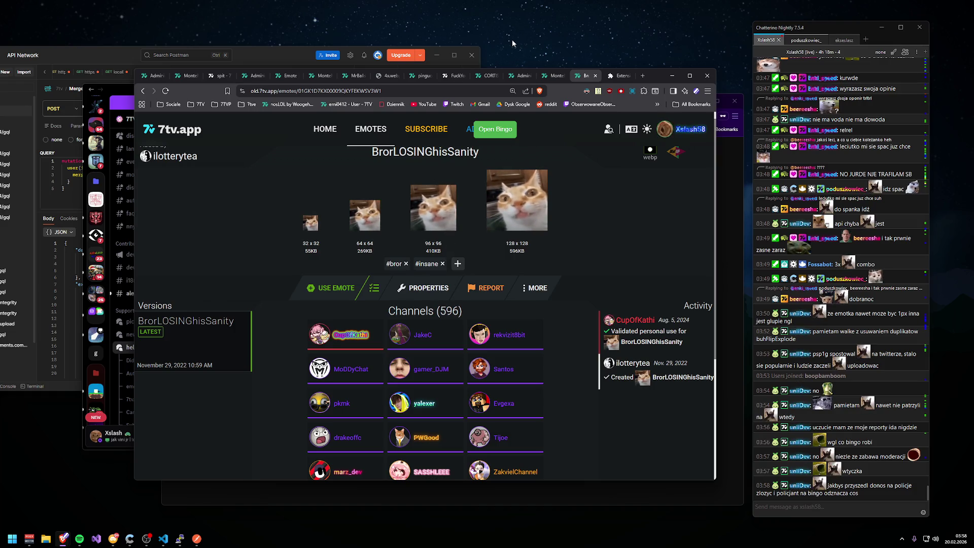
left_click(463, 128)
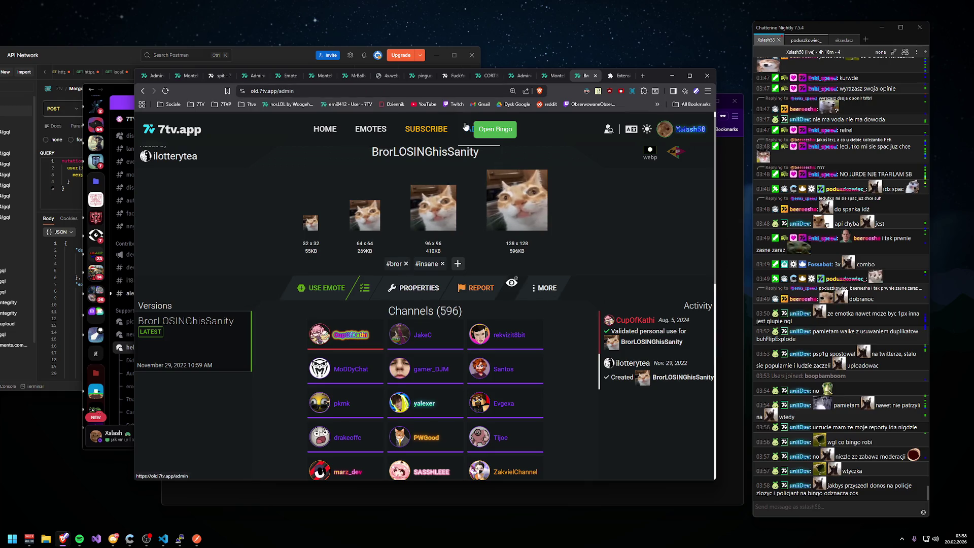
Step: Filter the mod queue to Polish requests, then open and close the bingo overlay
left_click(172, 232)
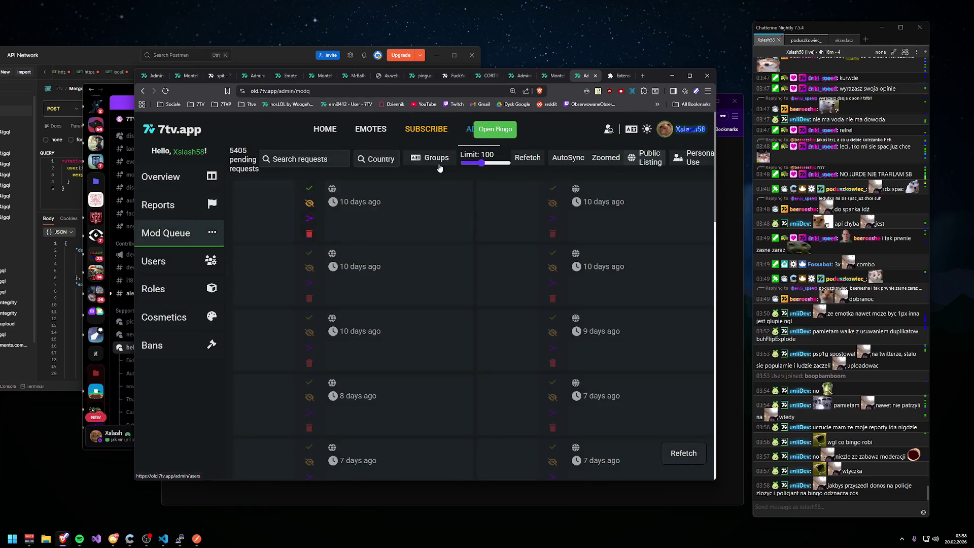
left_click(436, 159)
left_click(443, 303)
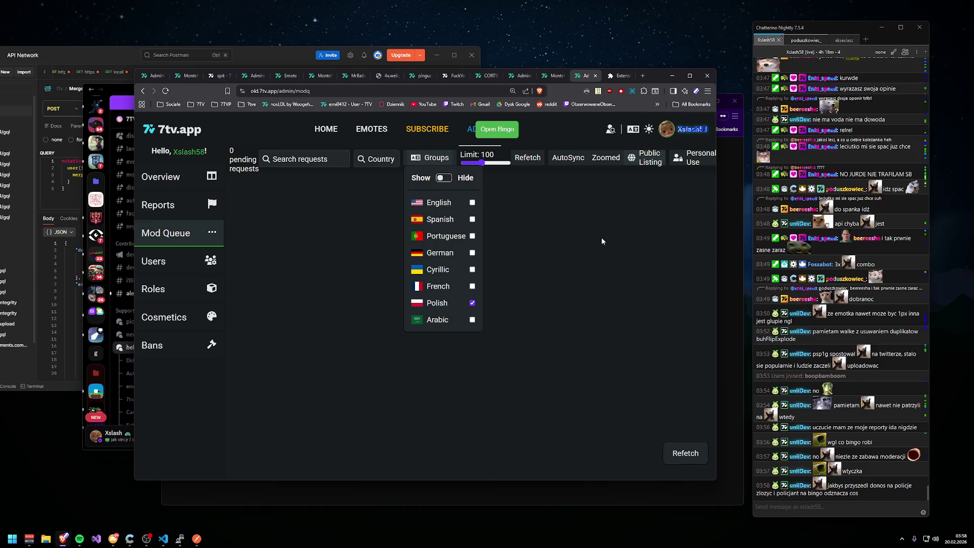
left_click(496, 133)
scroll(531, 262, "down", 4)
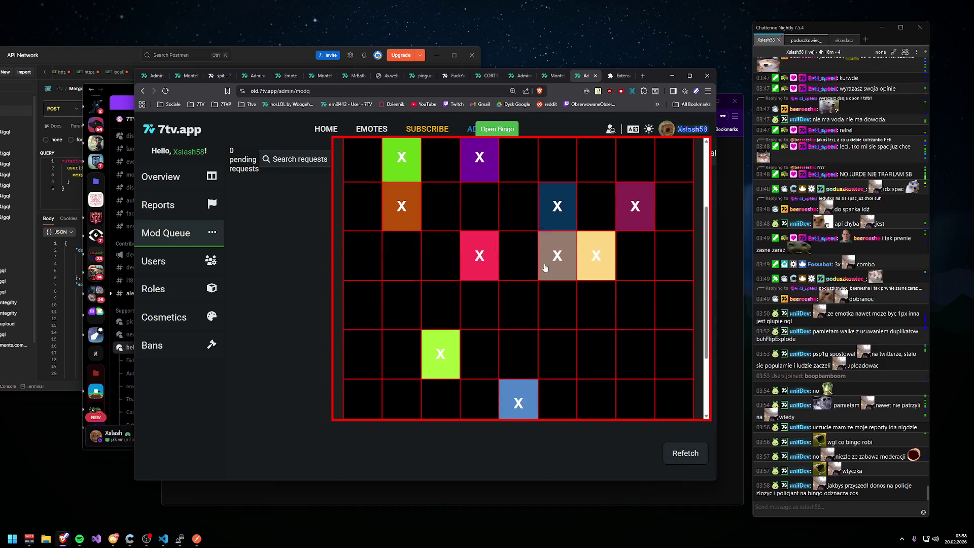
scroll(531, 262, "up", 5)
left_click(487, 130)
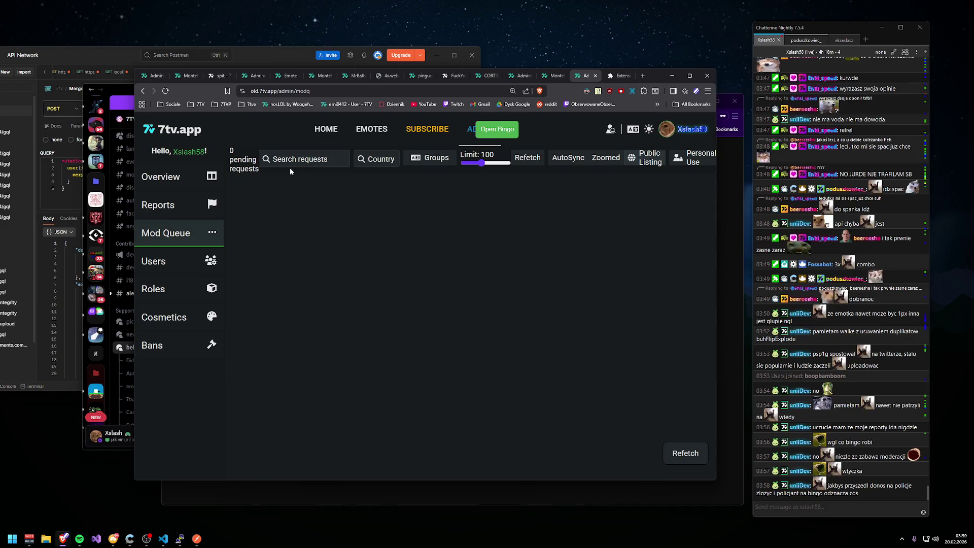
Step: Scan the admin reports list, then bring the 7TV Discord server forward
left_click(169, 206)
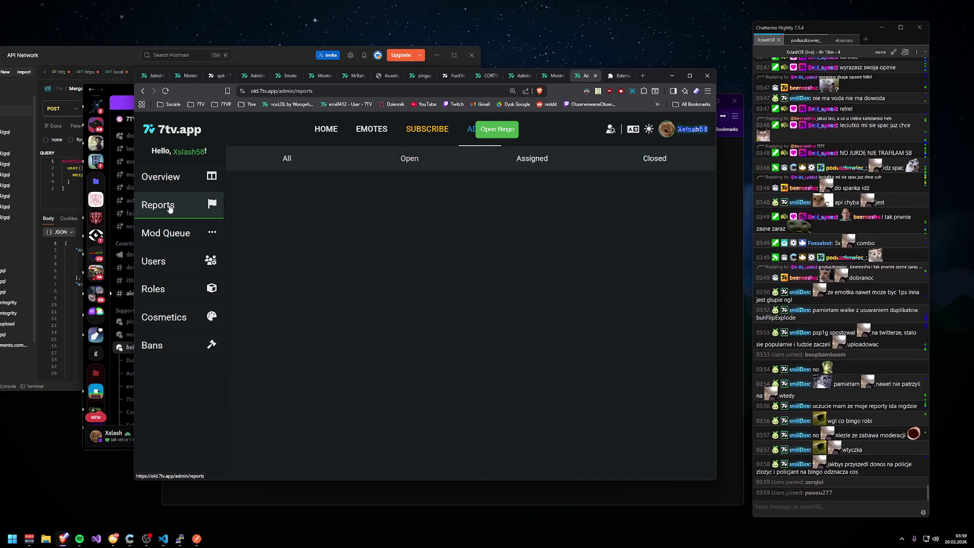
scroll(489, 356, "down", 3)
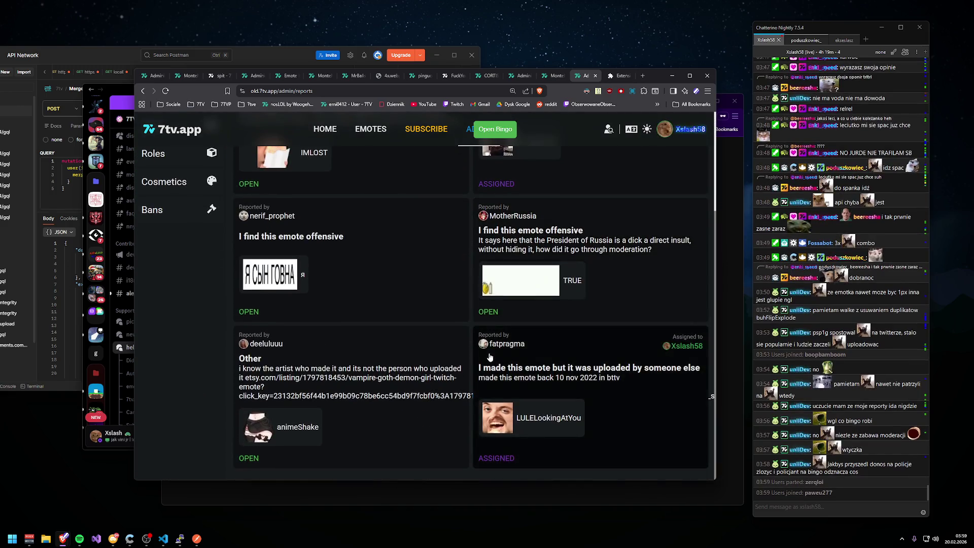
scroll(489, 357, "up", 3)
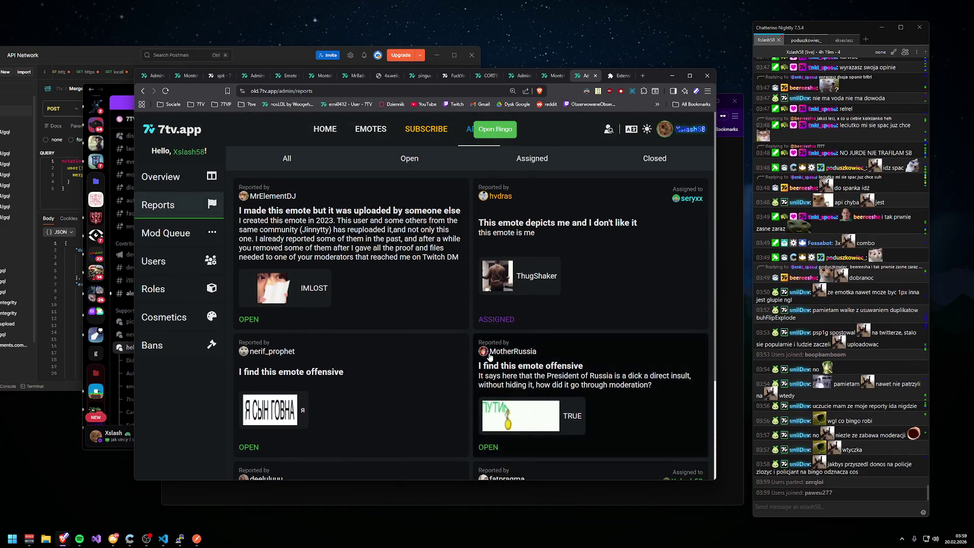
left_click(113, 538)
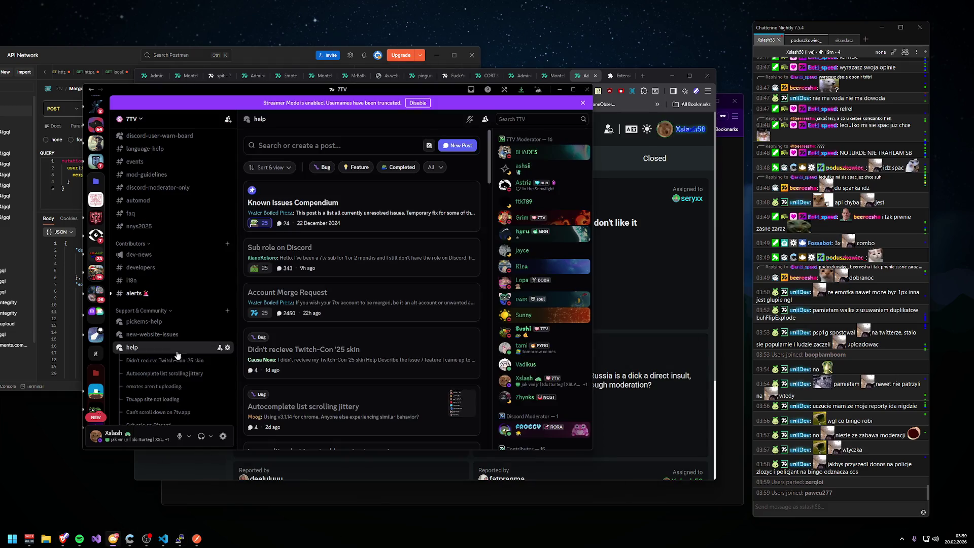
Step: Scroll up and down through the 7TV server's help forum posts
scroll(177, 354, "down", 10)
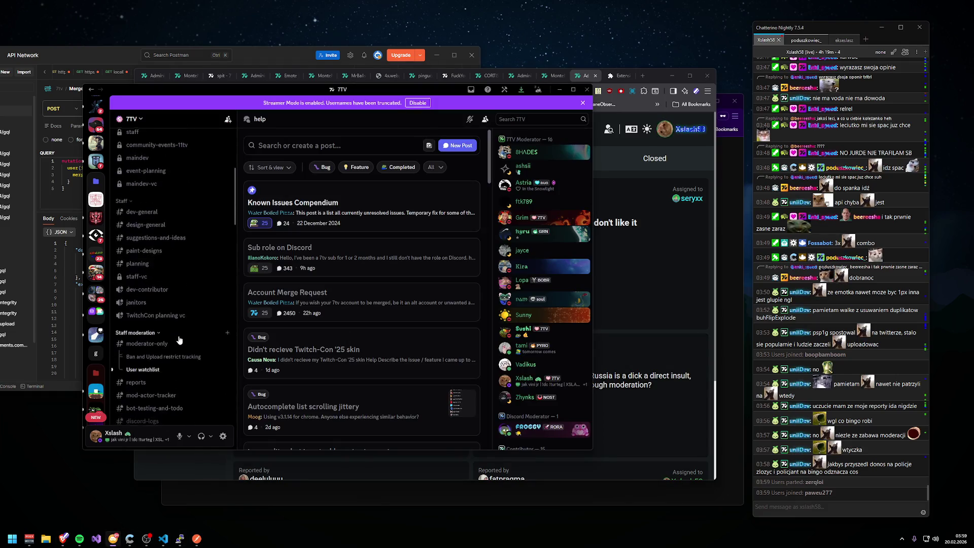
scroll(179, 339, "up", 10)
scroll(295, 338, "down", 4)
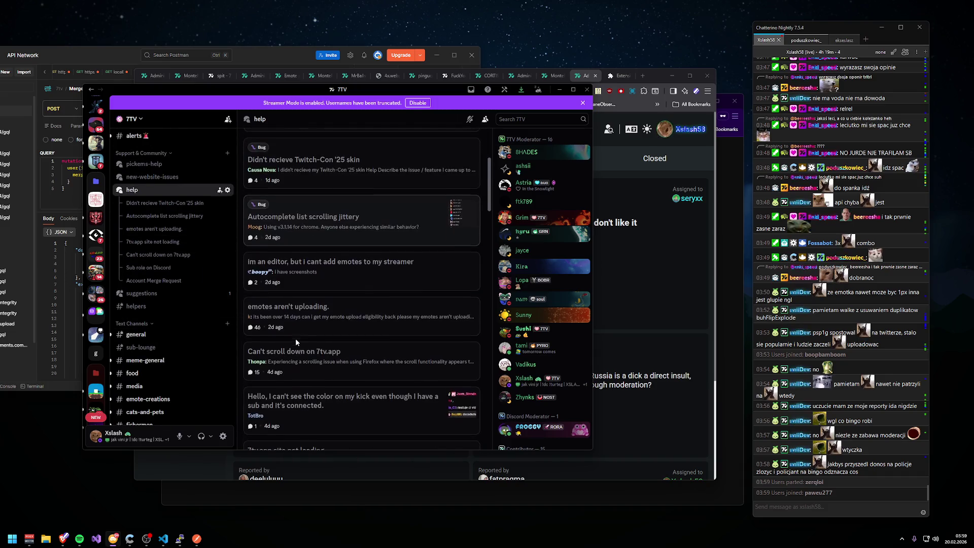
scroll(304, 304, "up", 2)
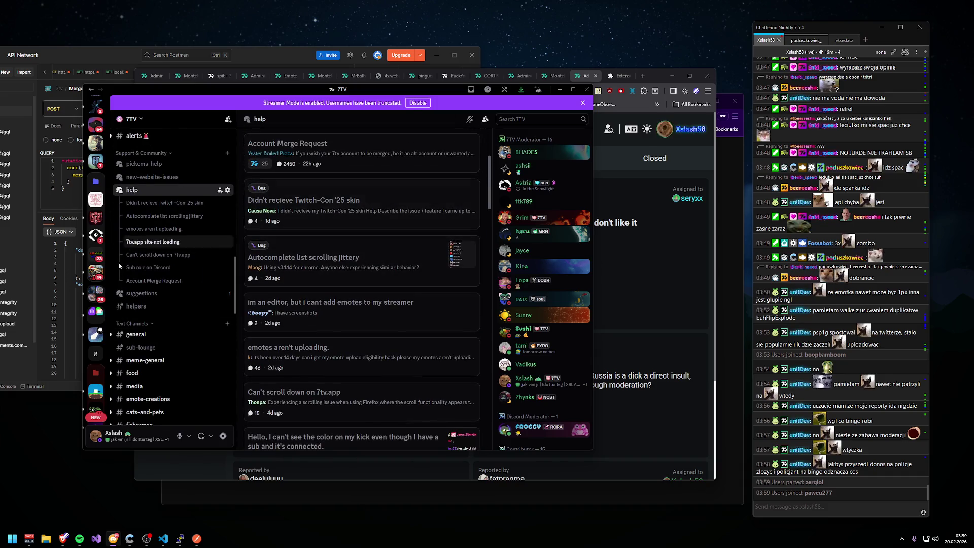
scroll(98, 228, "up", 2)
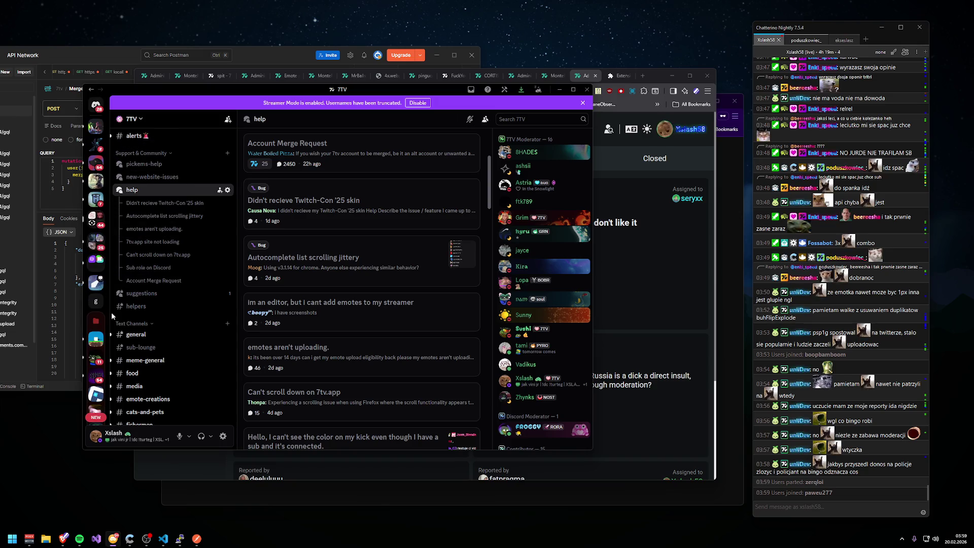
scroll(152, 243, "down", 3)
scroll(98, 279, "down", 3)
scroll(98, 304, "up", 5)
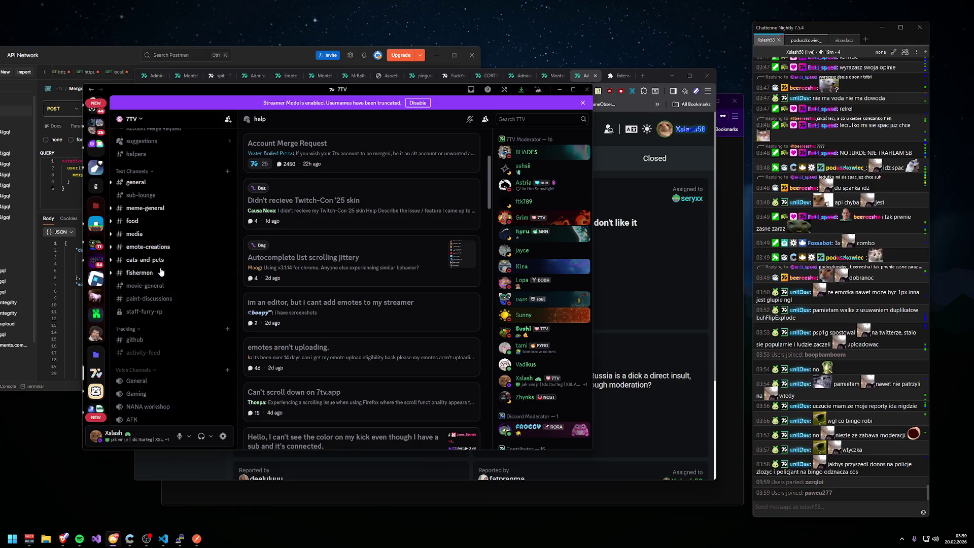
scroll(175, 267, "up", 5)
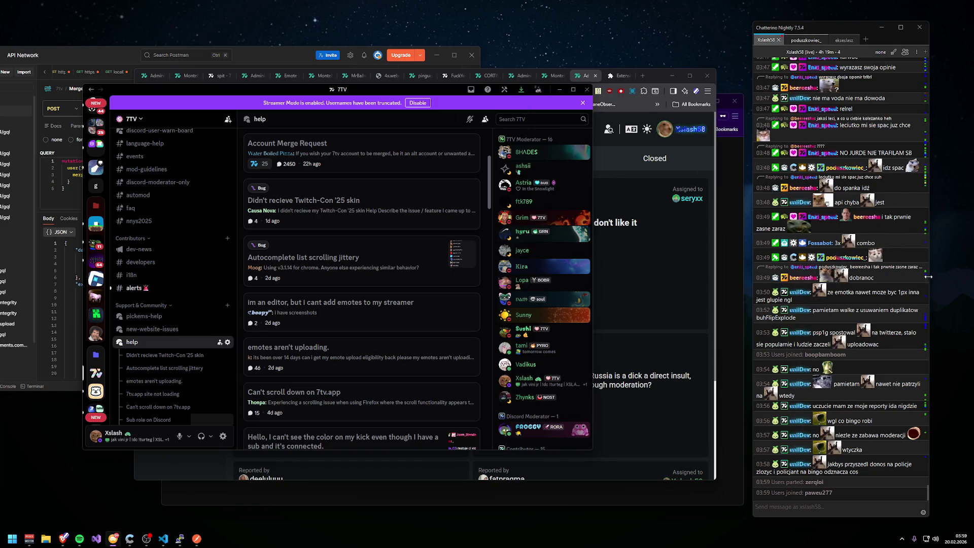
left_click(904, 80)
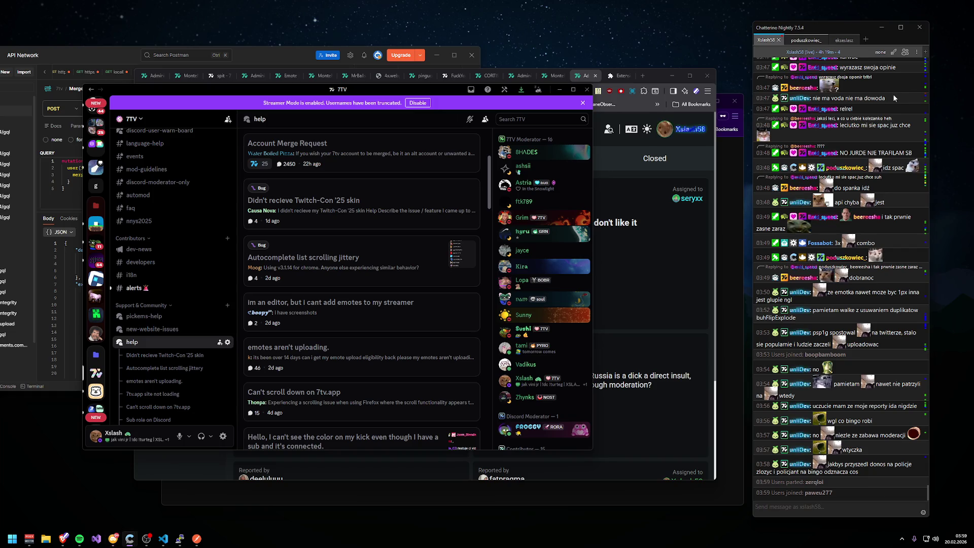
key("ctrl+u")
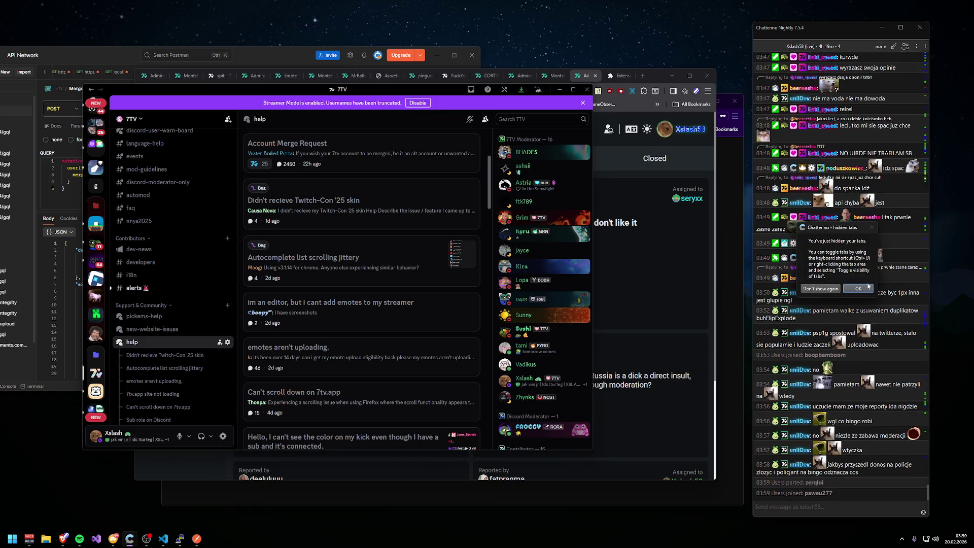
left_click(868, 287)
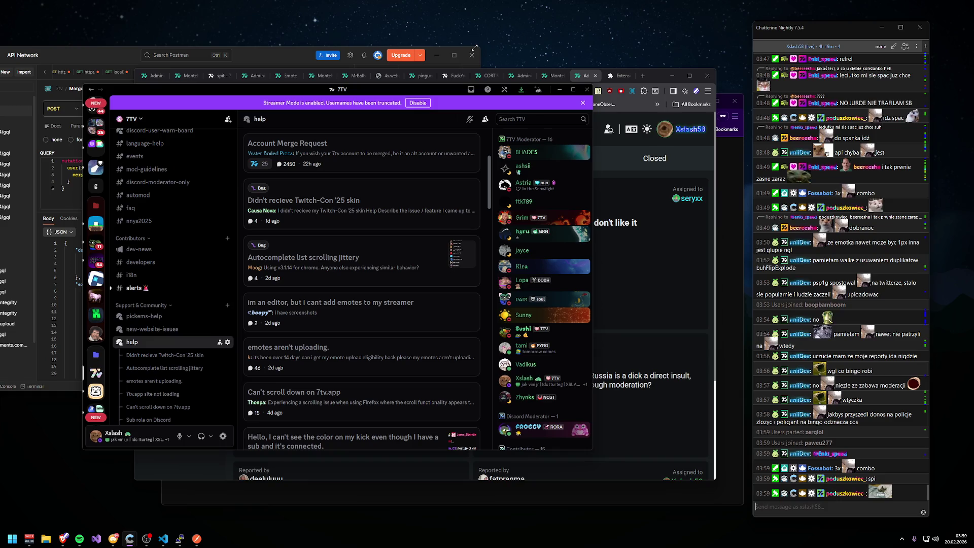
Step: Open the i18n channel under Contributors and scroll back through its translation-approval messages
scroll(334, 256, "up", 3)
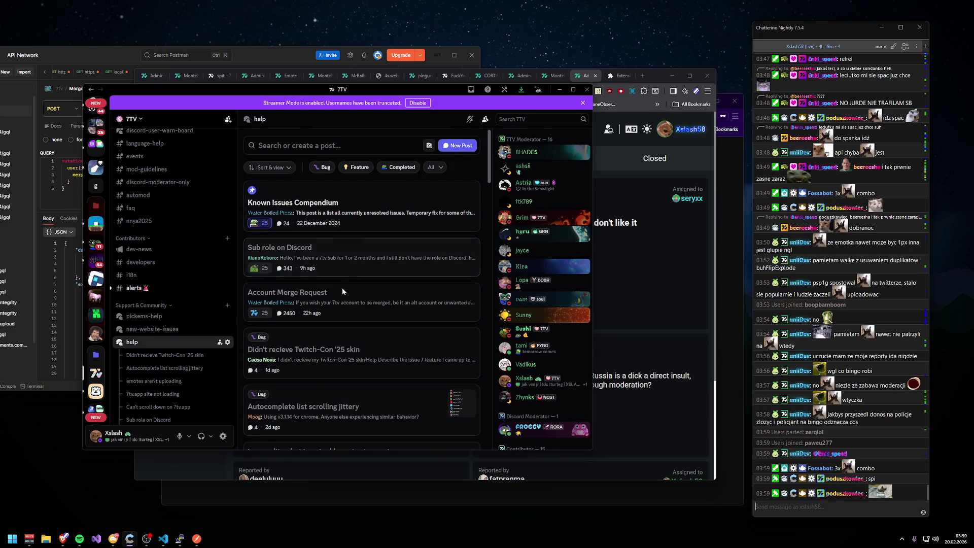
scroll(342, 291, "down", 1)
scroll(343, 304, "up", 1)
scroll(148, 365, "up", 3)
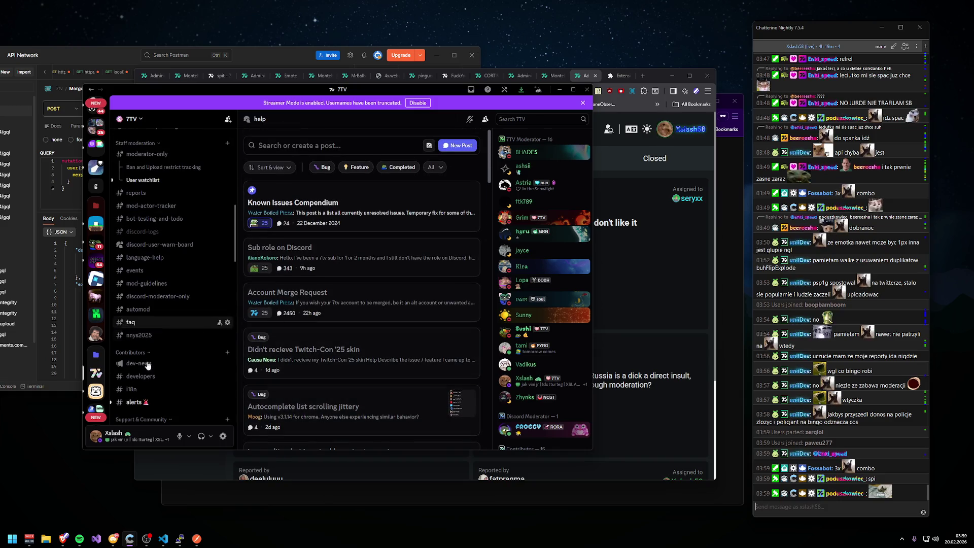
left_click(152, 389)
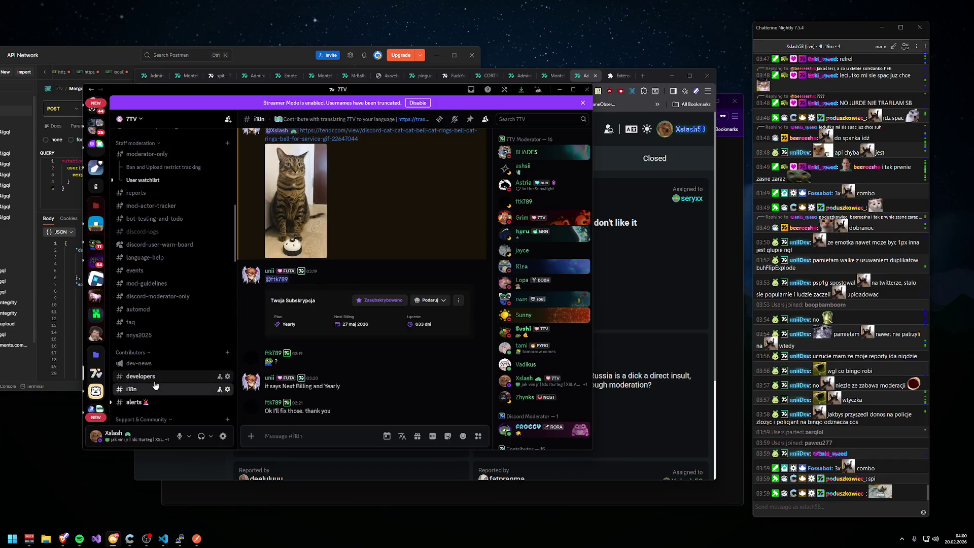
scroll(309, 376, "up", 5)
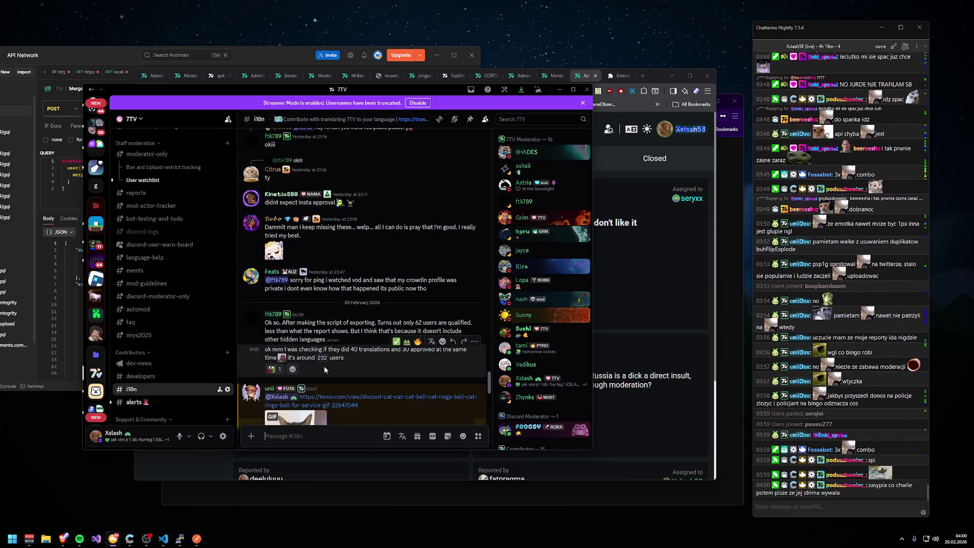
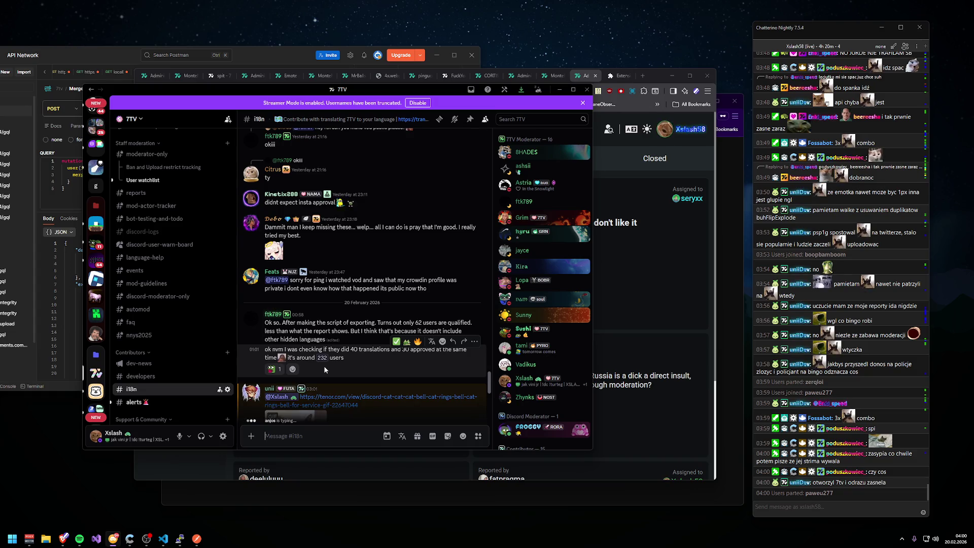
Step: Scroll through the latest #i18n messages, then bring the 7tv.app admin Reports window forward
scroll(342, 377, "down", 5)
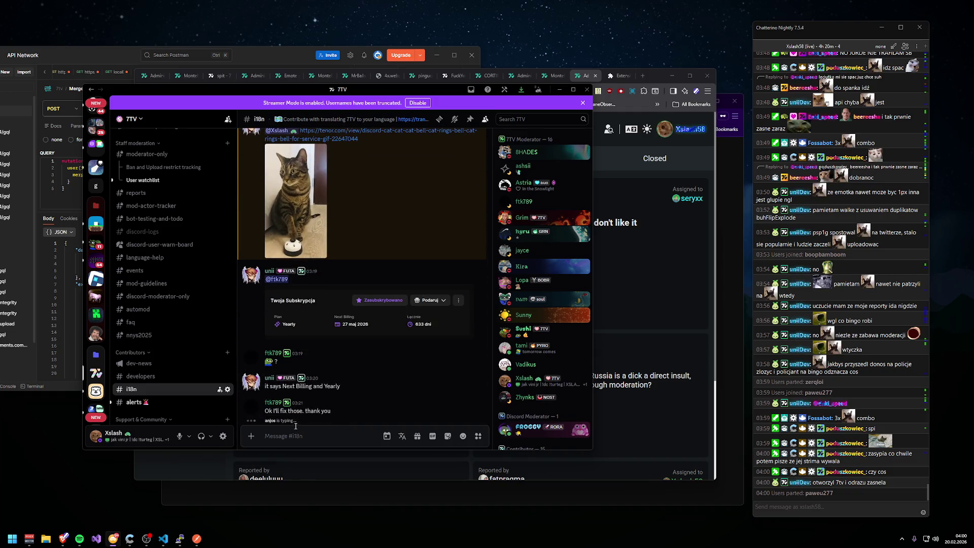
left_click(656, 81)
left_click_drag(657, 81, 662, 75)
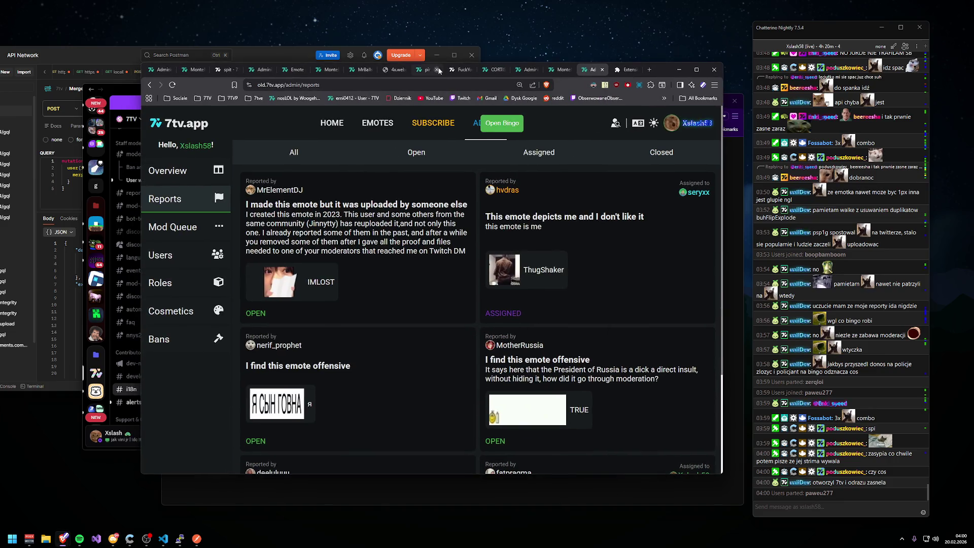
Step: Load 7tv.app, glance at the Emotki emote catalog, and return to the home page
key("ctrl+l")
type("7")
key("Return")
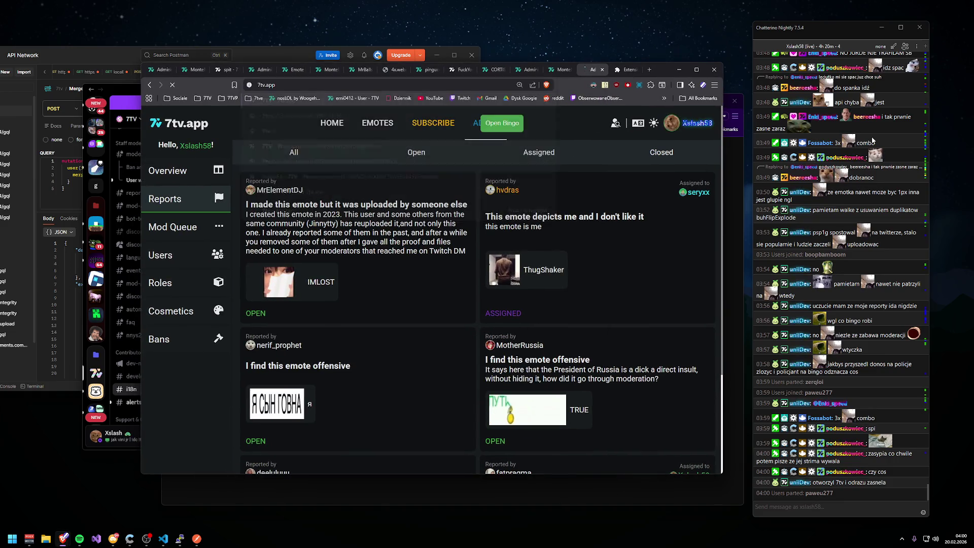
left_click(197, 118)
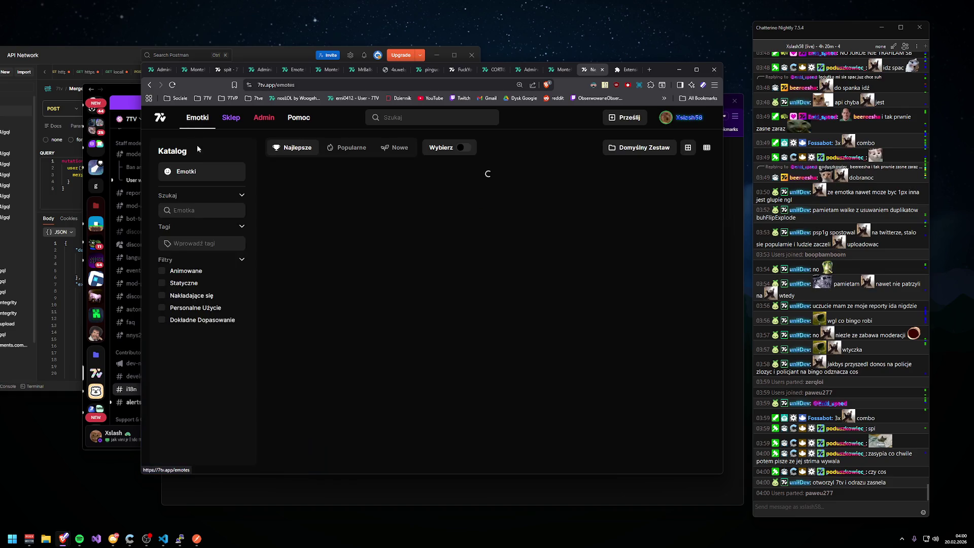
left_click(161, 117)
Step: Visit the TurtegBot site from the Czat Boty list, then browse the Polish home page again
scroll(512, 428, "down", 3)
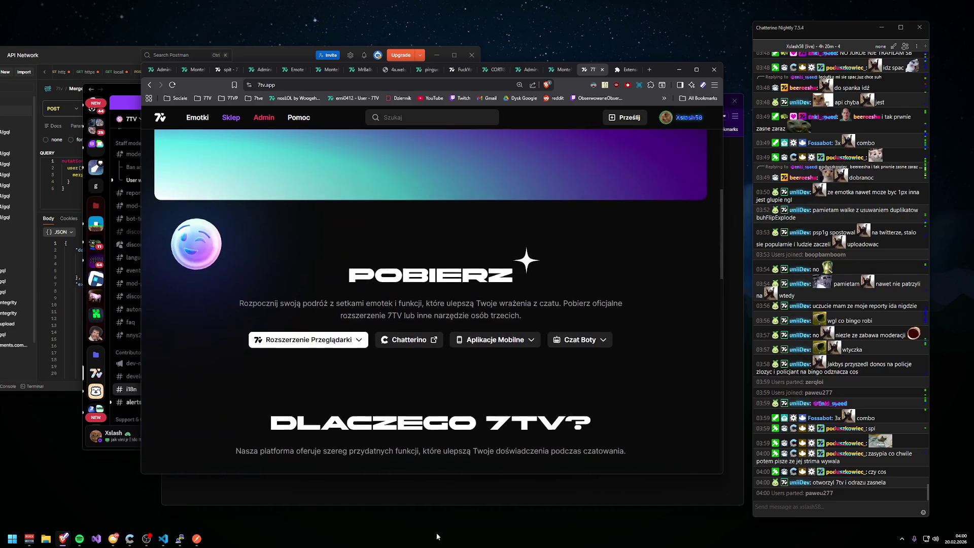
scroll(511, 428, "down", 2)
left_click(577, 273)
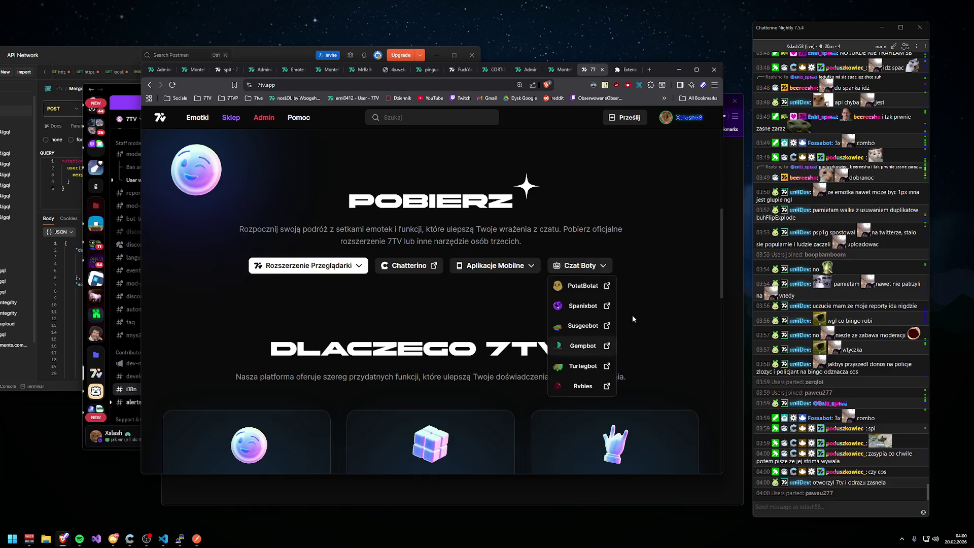
left_click(583, 366)
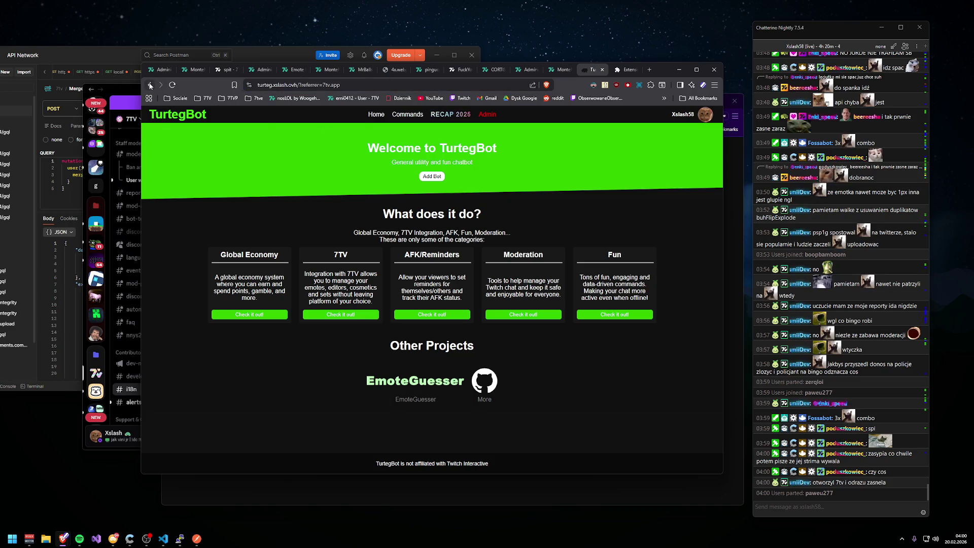
left_click(150, 85)
scroll(506, 376, "down", 5)
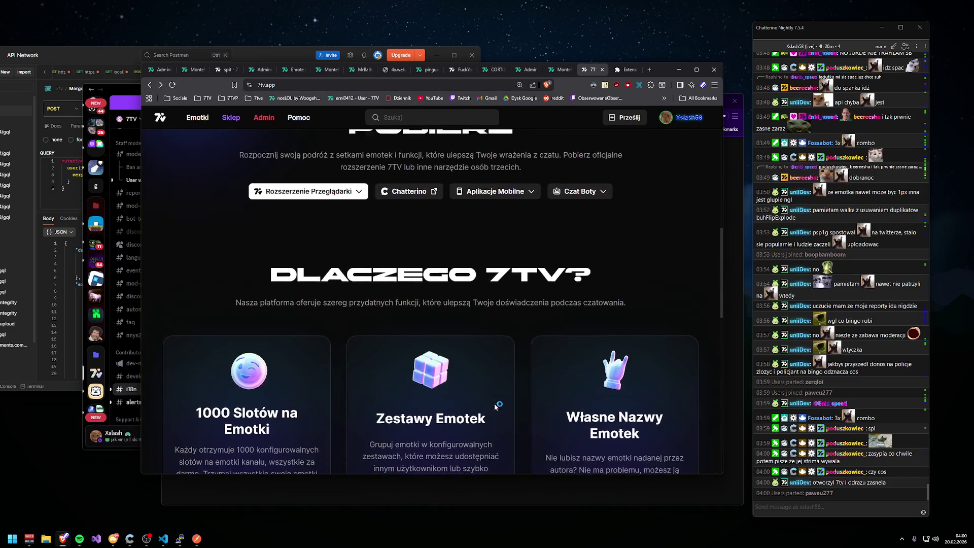
scroll(495, 406, "down", 1)
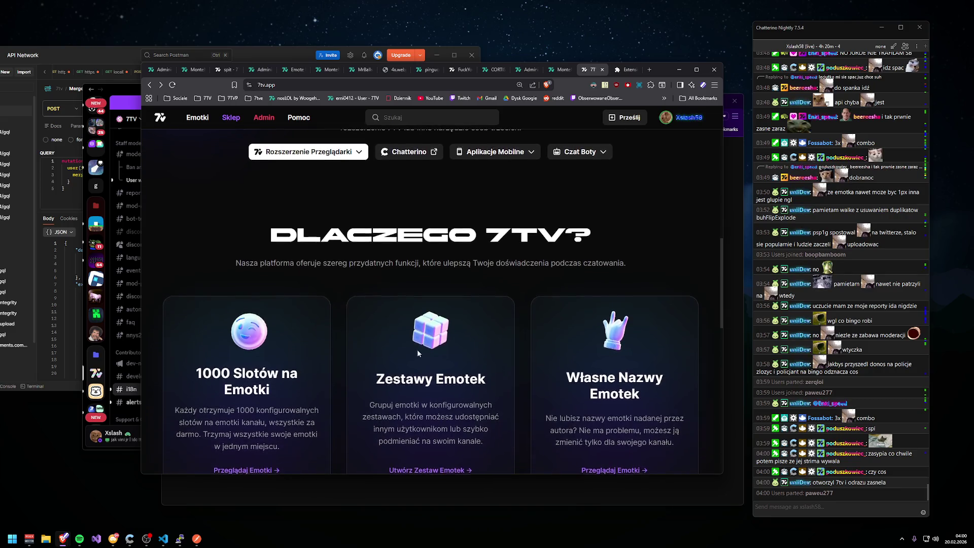
scroll(490, 355, "up", 4)
scroll(489, 325, "down", 2)
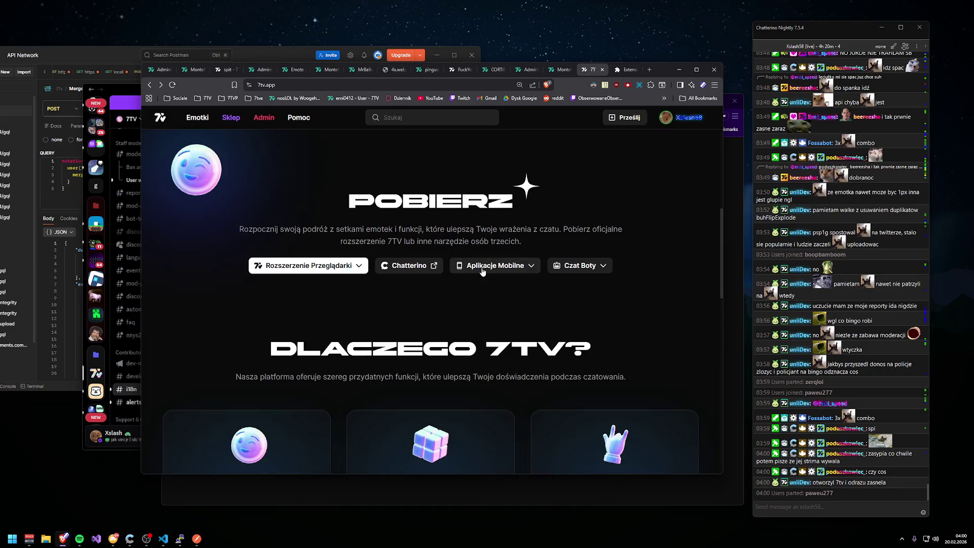
scroll(403, 357, "down", 2)
scroll(403, 357, "up", 2)
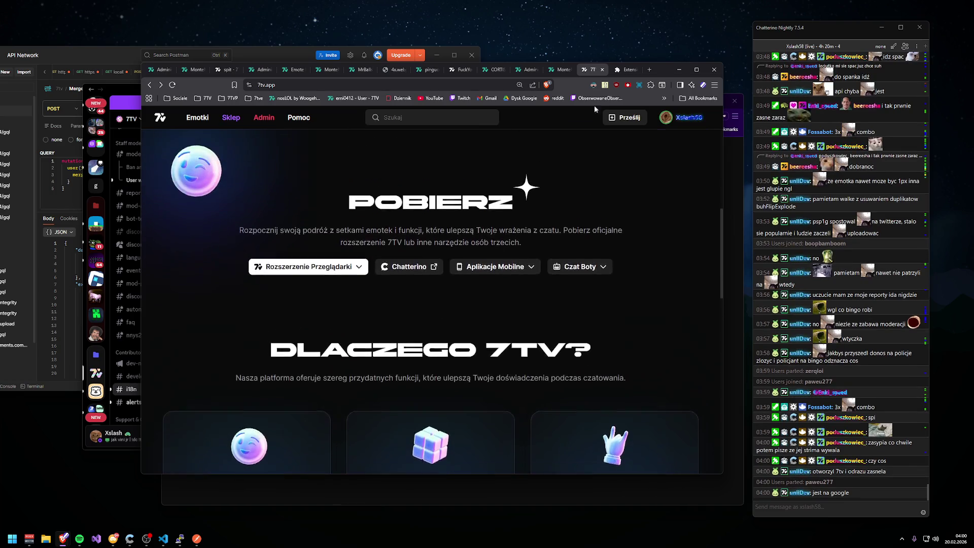
scroll(594, 108, "up", 2)
Step: Search Google for 'turtegbot' in a new tab and scroll the results
left_click(649, 70)
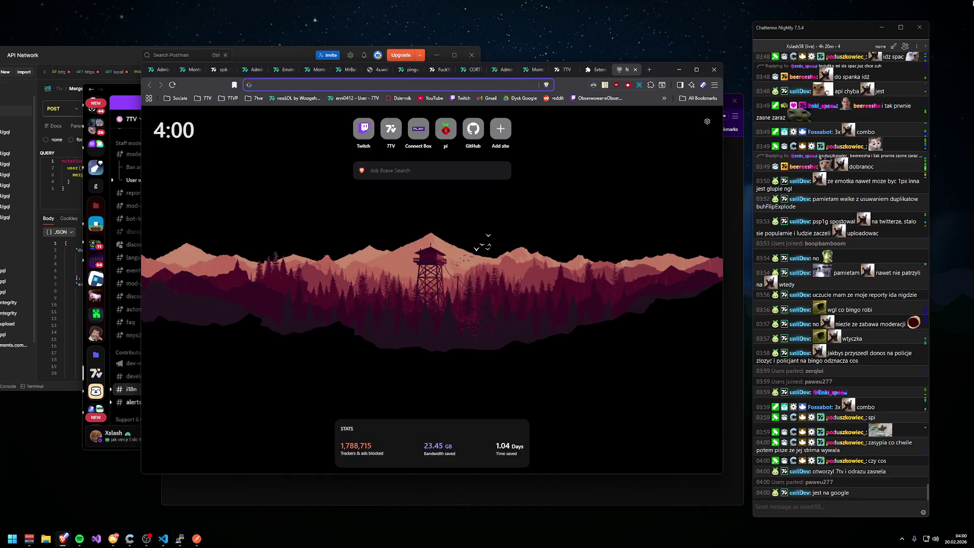
type("turtegbot")
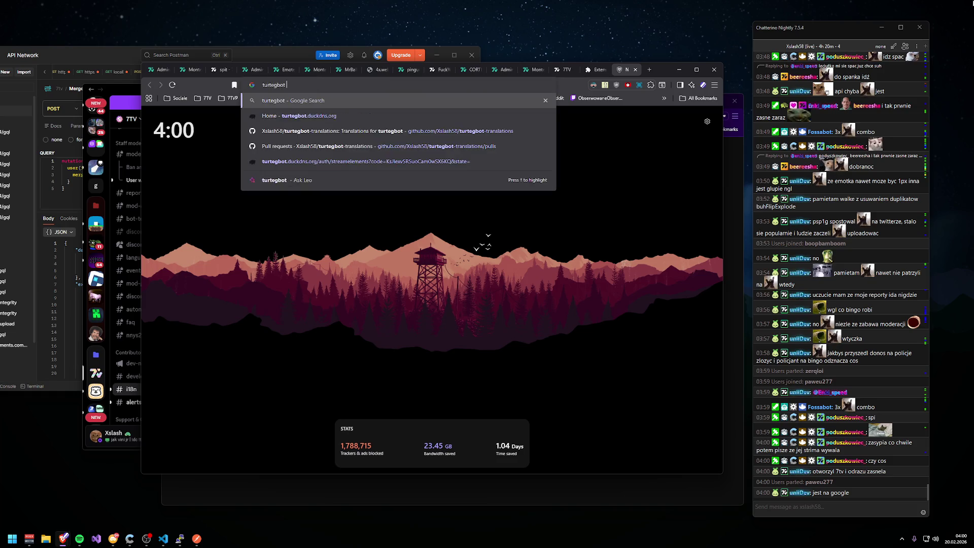
key("Return")
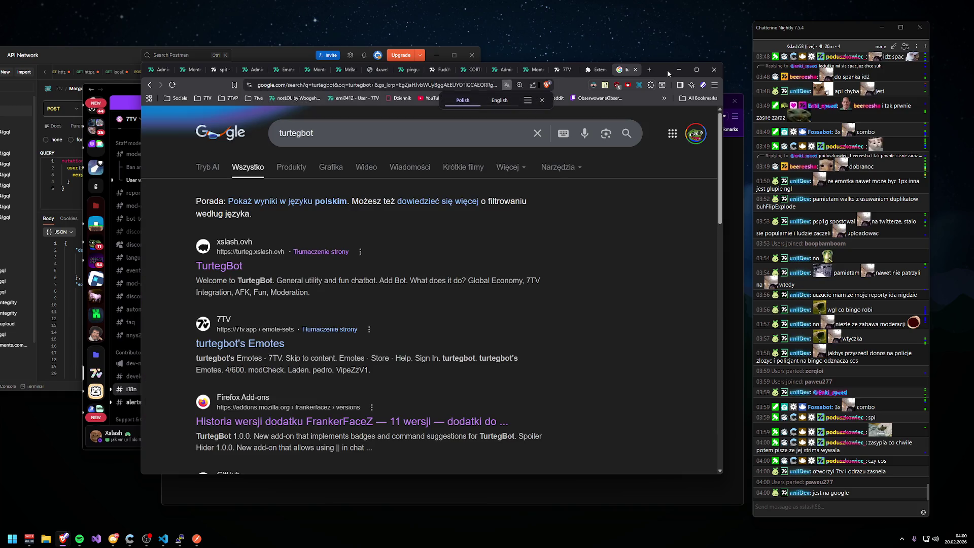
scroll(484, 360, "down", 5)
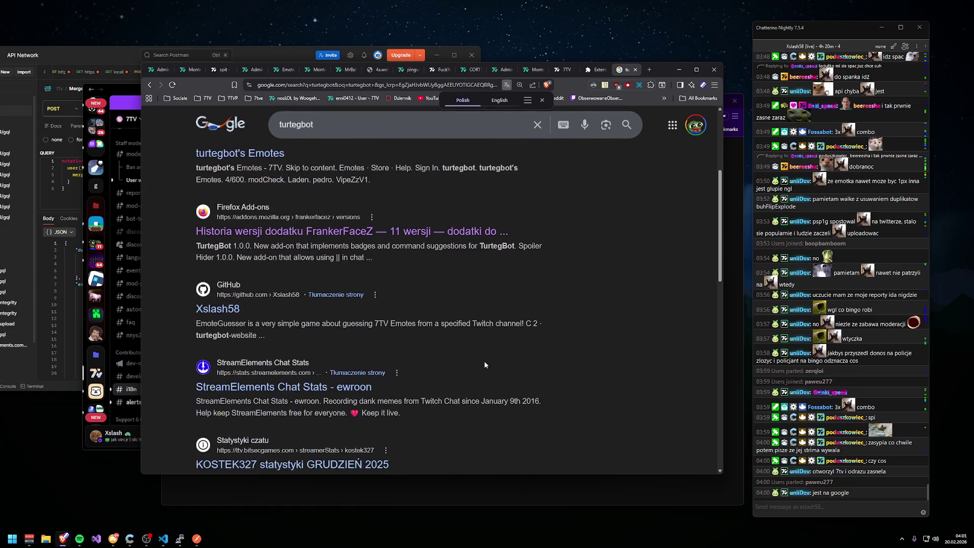
scroll(483, 364, "down", 2)
scroll(480, 357, "up", 10)
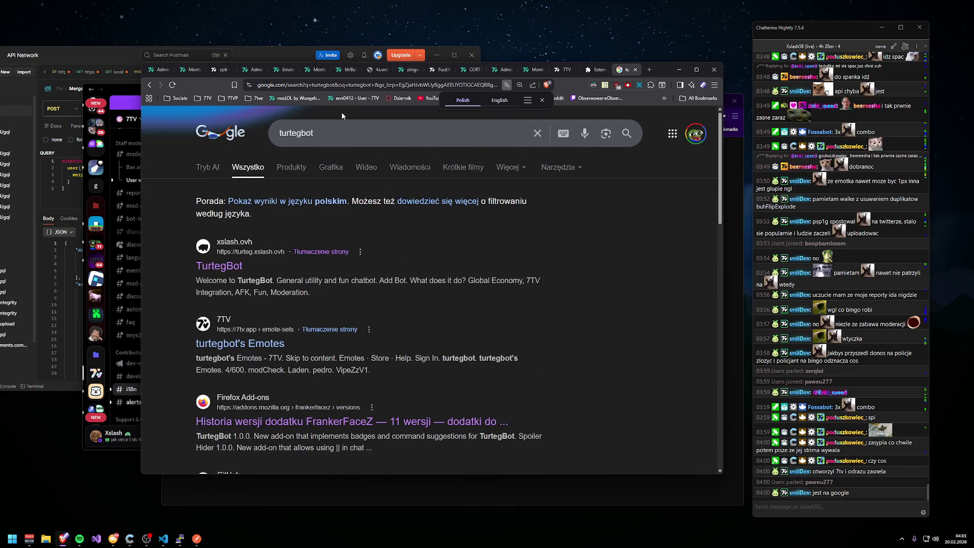
Step: Open a private window with Brave Search results for turtegbot and scroll them
left_click(385, 133)
left_click(682, 127)
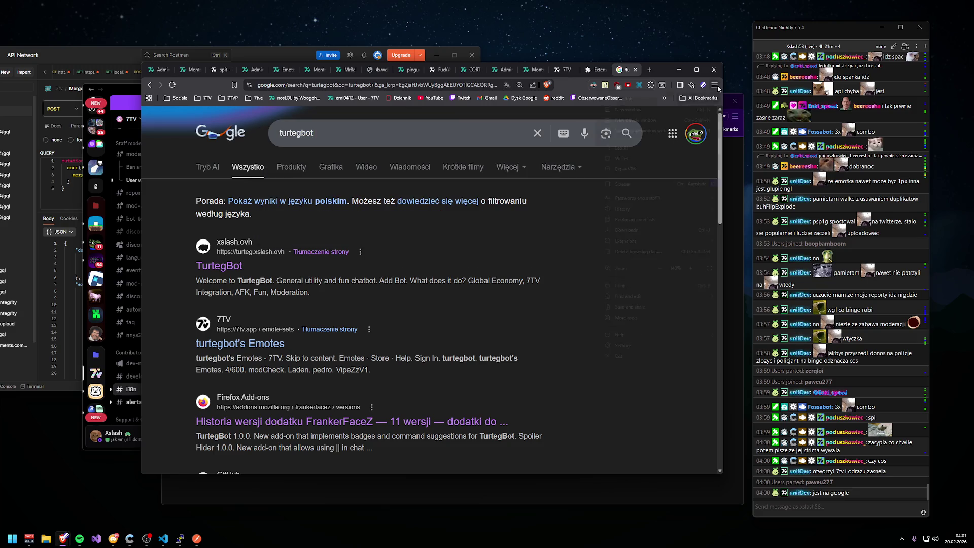
left_click(643, 120)
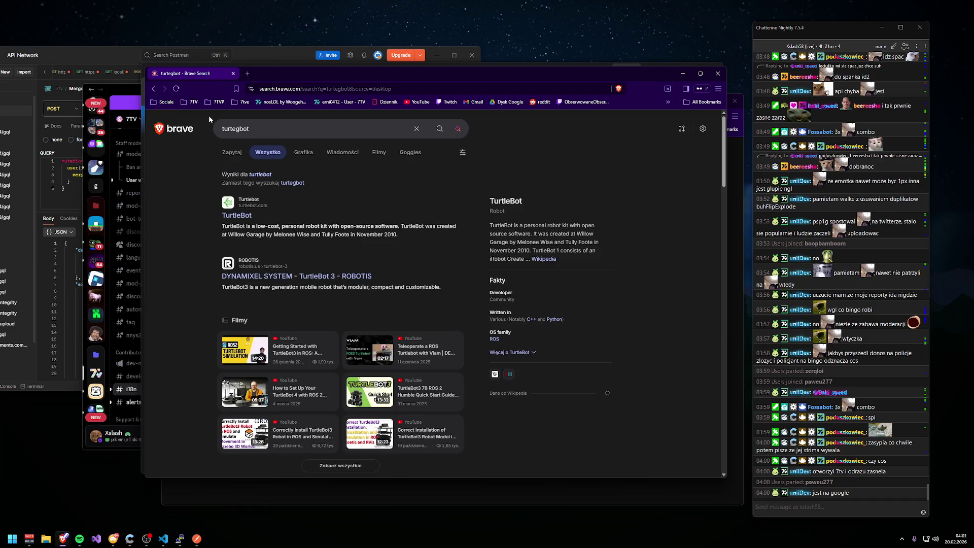
scroll(350, 255, "down", 5)
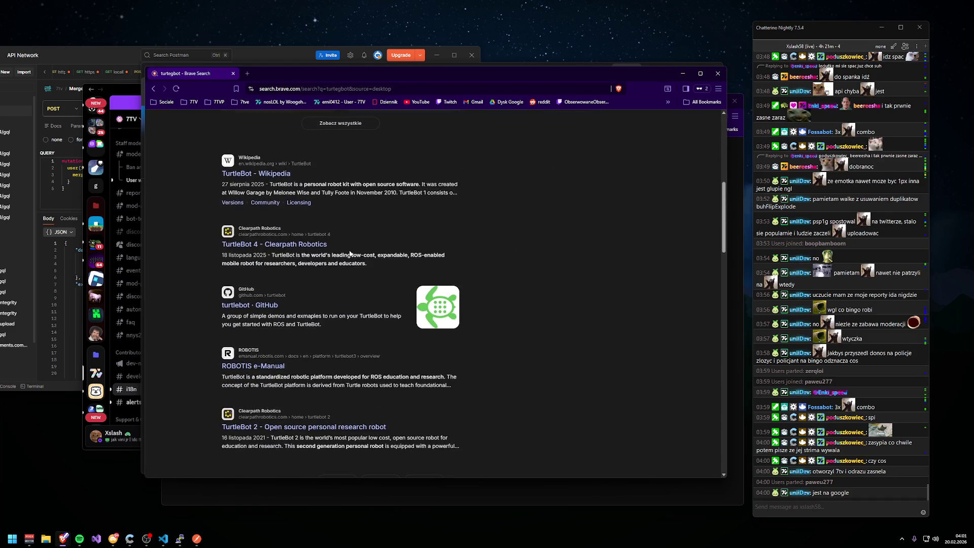
scroll(350, 254, "down", 5)
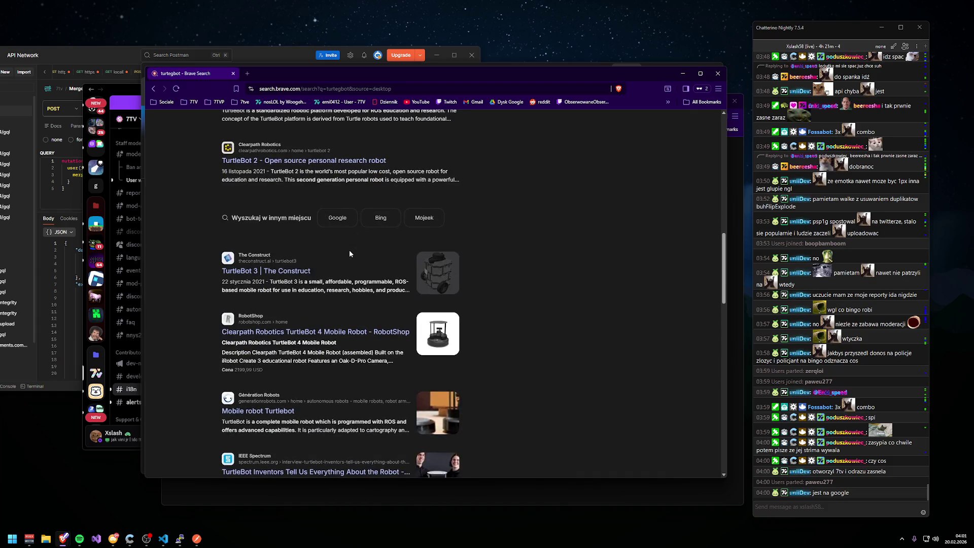
scroll(535, 213, "up", 2)
left_click(332, 87)
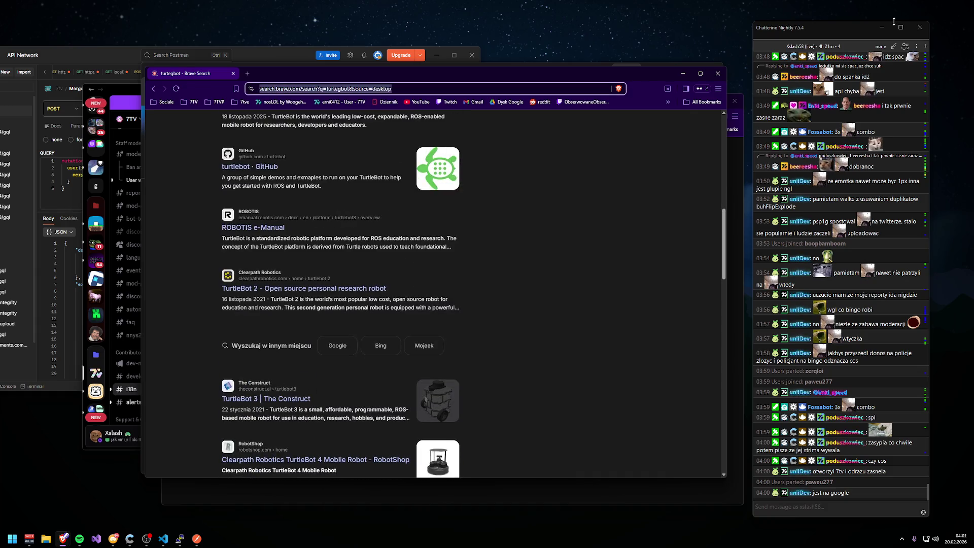
Step: Search 'turtegbot' on google.com and pass the stairs picture CAPTCHA
type("google.com")
key("Return")
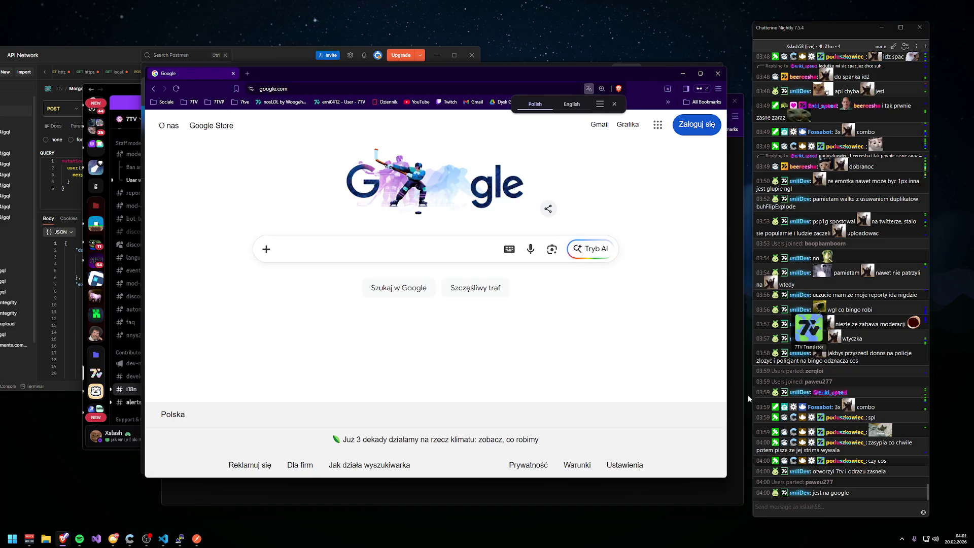
type("turtegb")
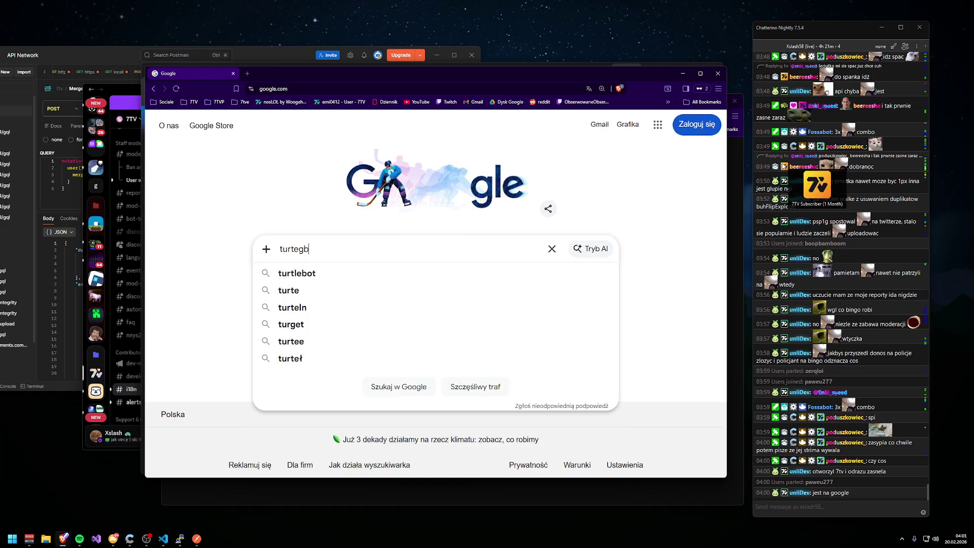
type("ot")
key("Return")
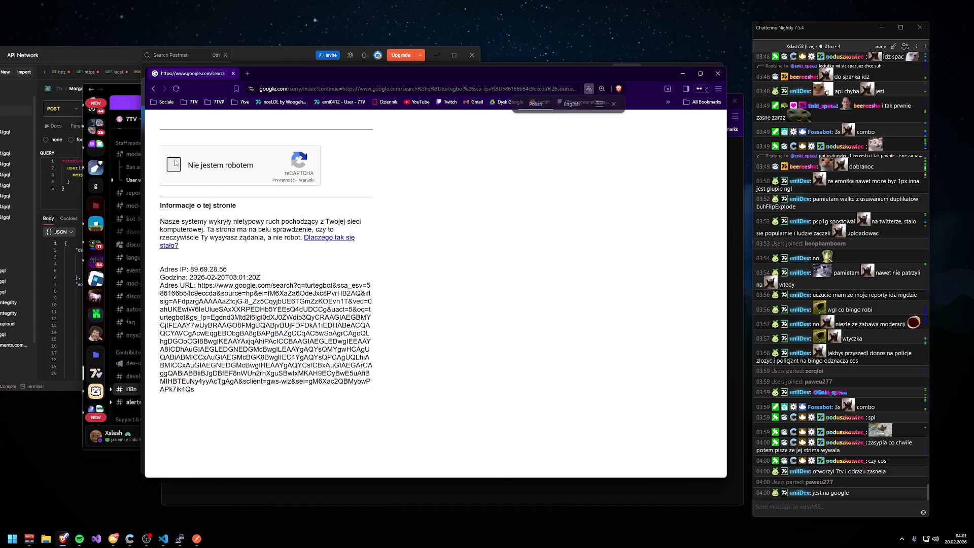
left_click(174, 163)
left_click(351, 249)
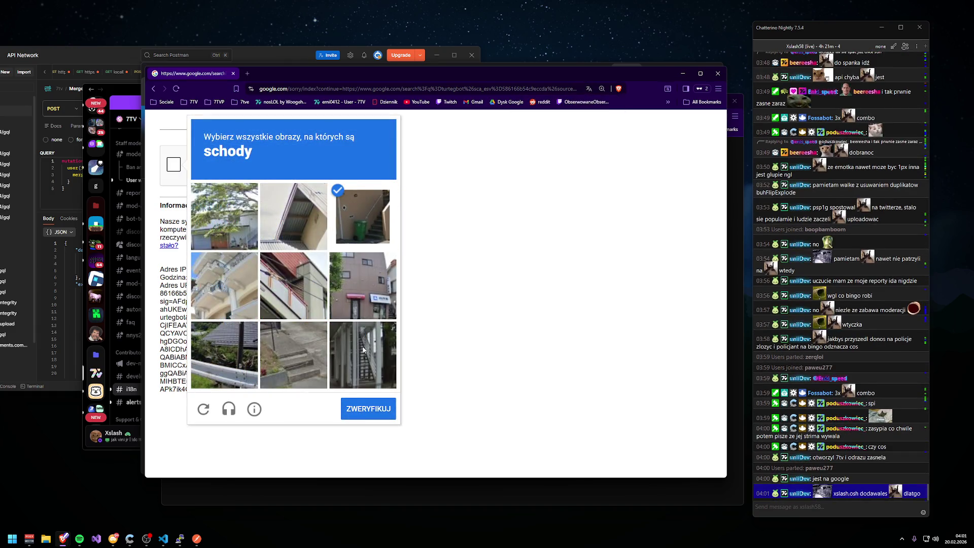
left_click(354, 371)
left_click(294, 378)
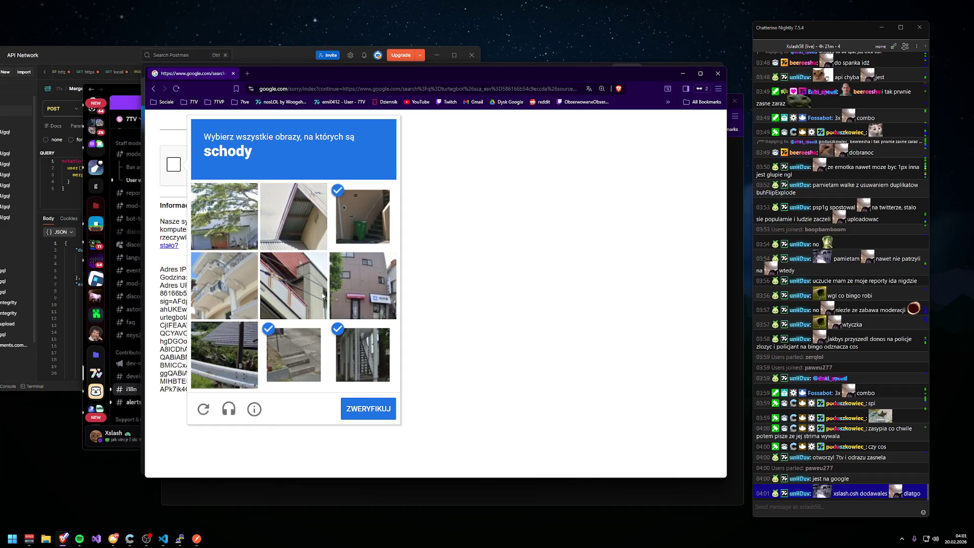
left_click(368, 408)
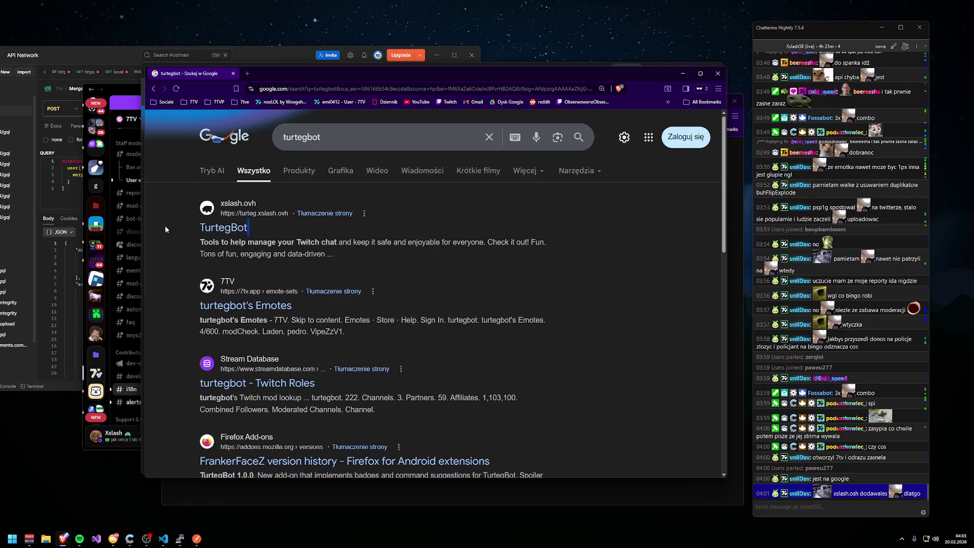
Step: Read through the turtegbot results, highlighting the FrankerFaceZ add-on snippet
scroll(352, 345, "down", 3)
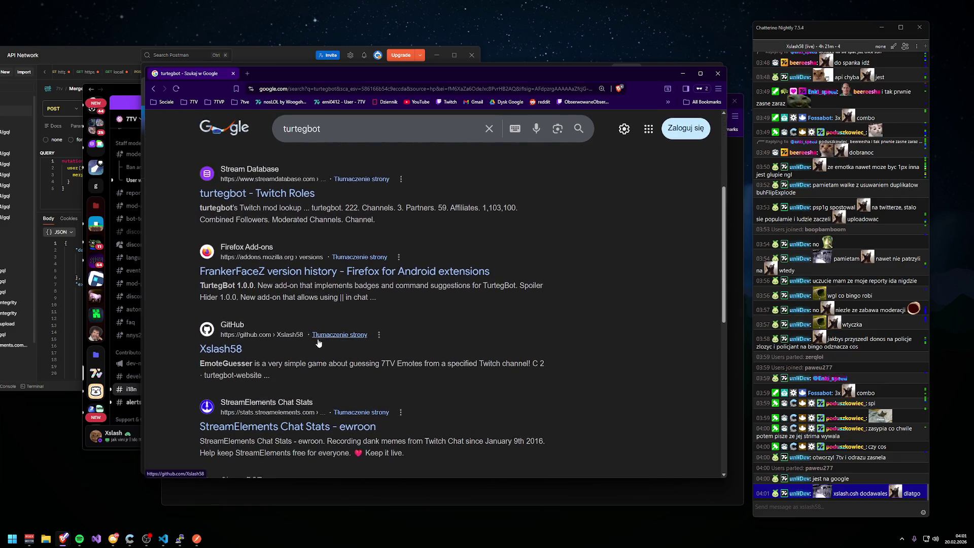
scroll(350, 343, "up", 3)
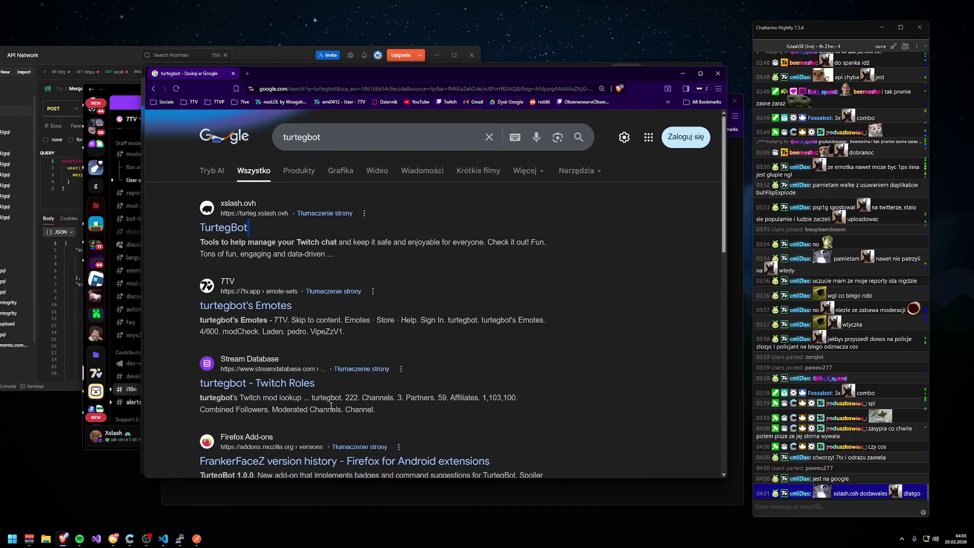
scroll(273, 330, "down", 3)
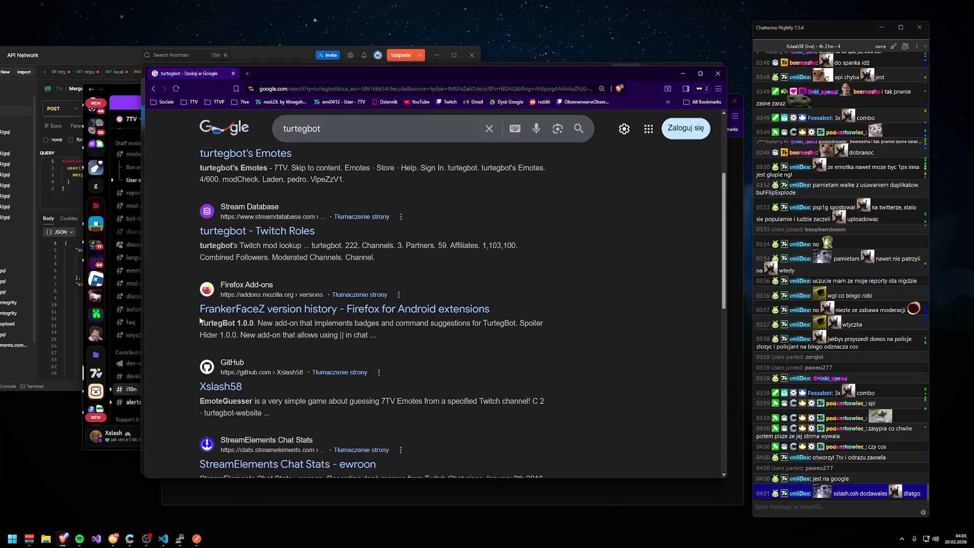
left_click_drag(200, 320, 339, 322)
scroll(298, 347, "down", 6)
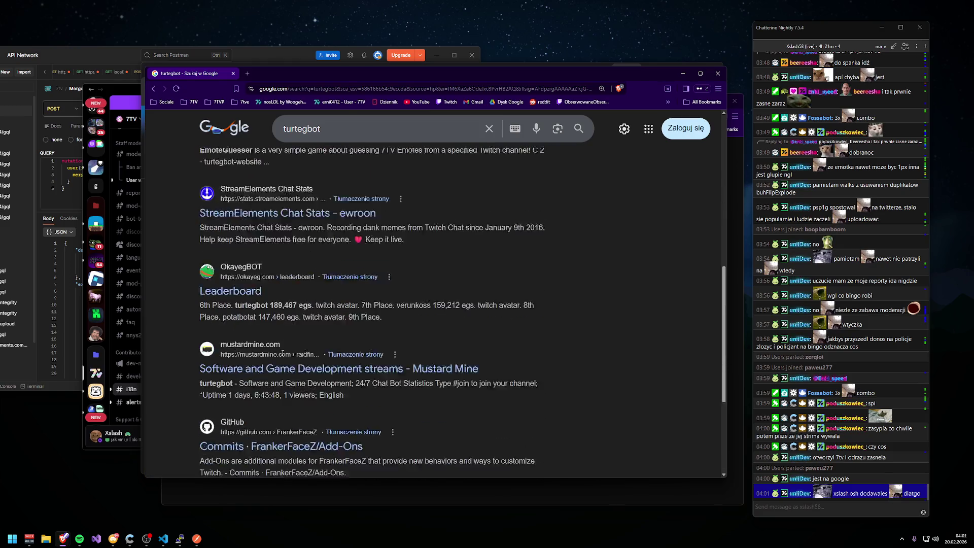
scroll(282, 356, "up", 2)
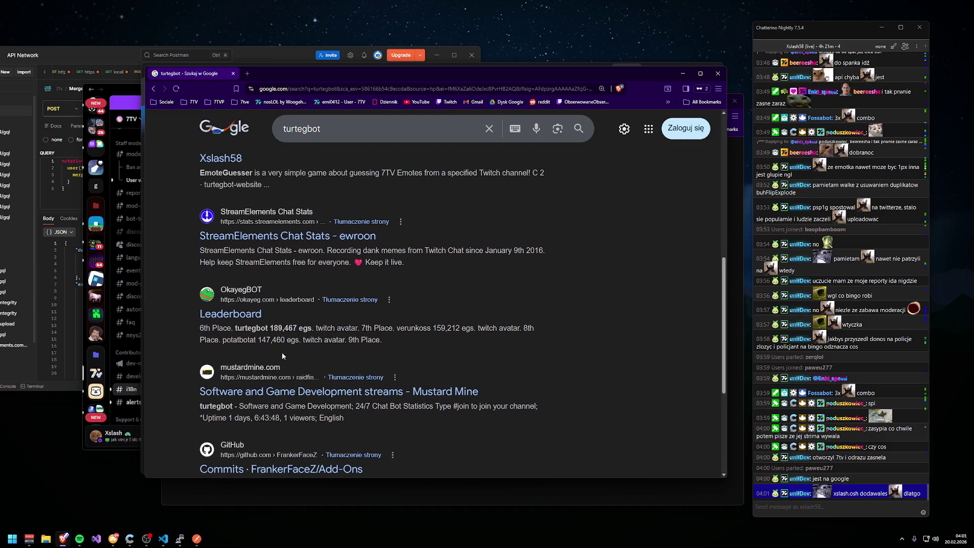
mouse_move(409, 217)
left_mouse_down()
mouse_move(244, 235)
mouse_move(213, 210)
left_mouse_up()
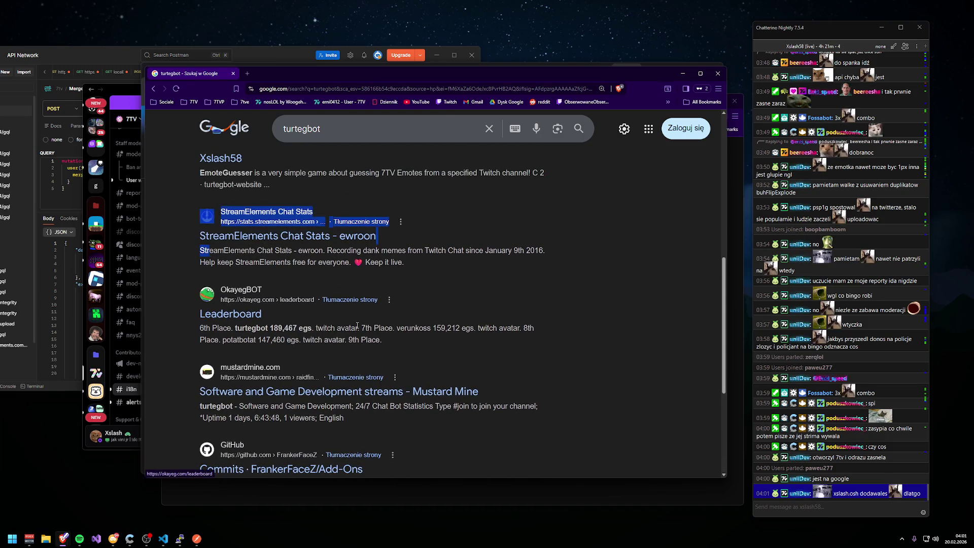
scroll(314, 313, "down", 3)
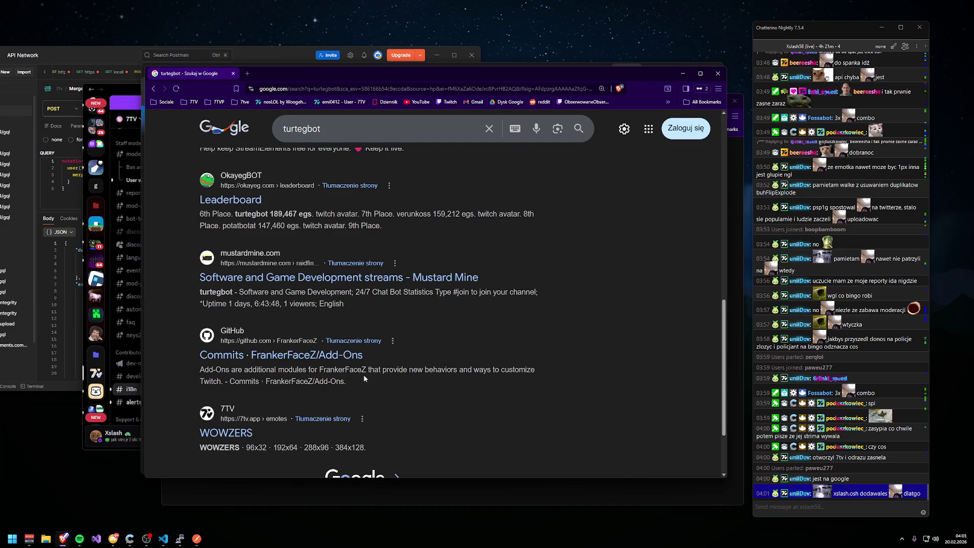
scroll(364, 377, "down", 2)
scroll(440, 351, "up", 15)
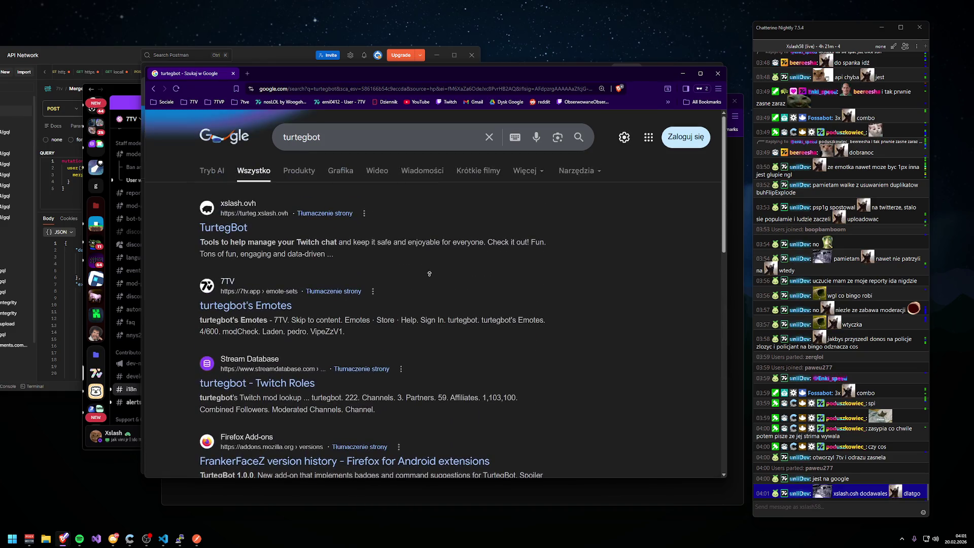
Step: Open the TurtegBot site result, close it and the Google tab, and reveal Discord
left_click(246, 228)
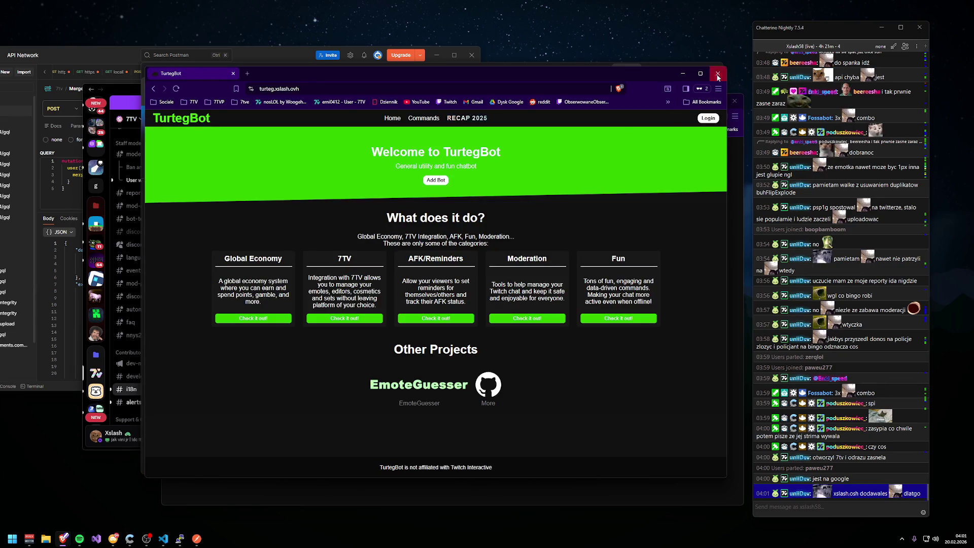
left_click(718, 76)
left_click(635, 70)
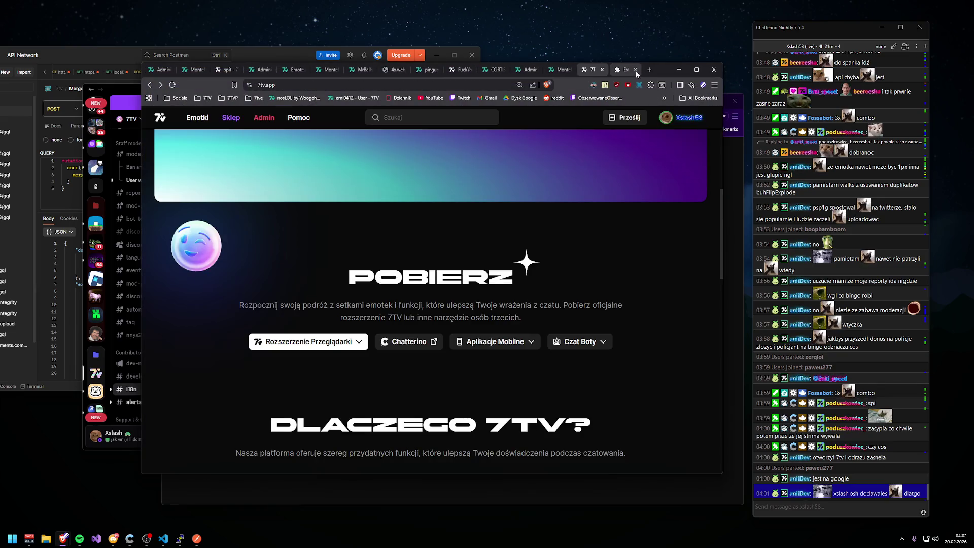
left_click_drag(665, 71, 655, 472)
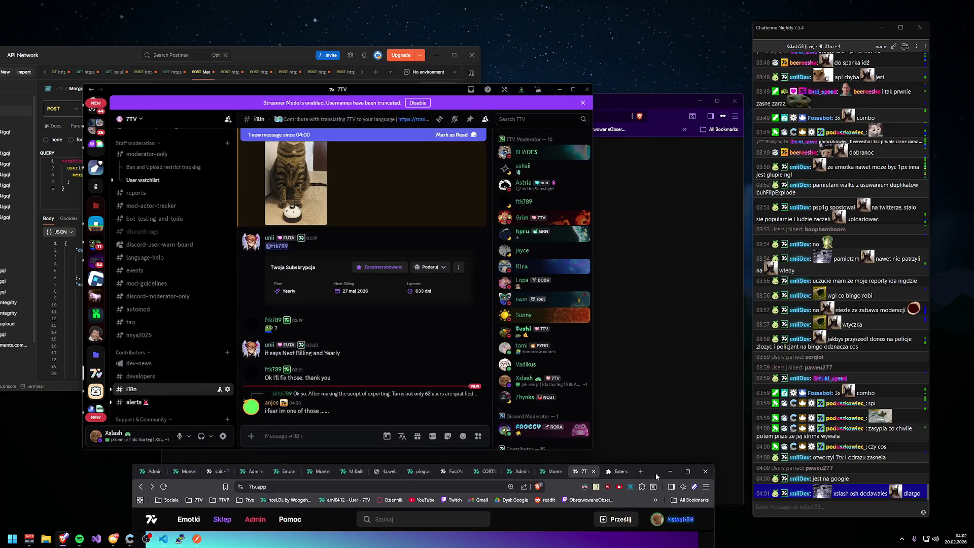
left_click(312, 398)
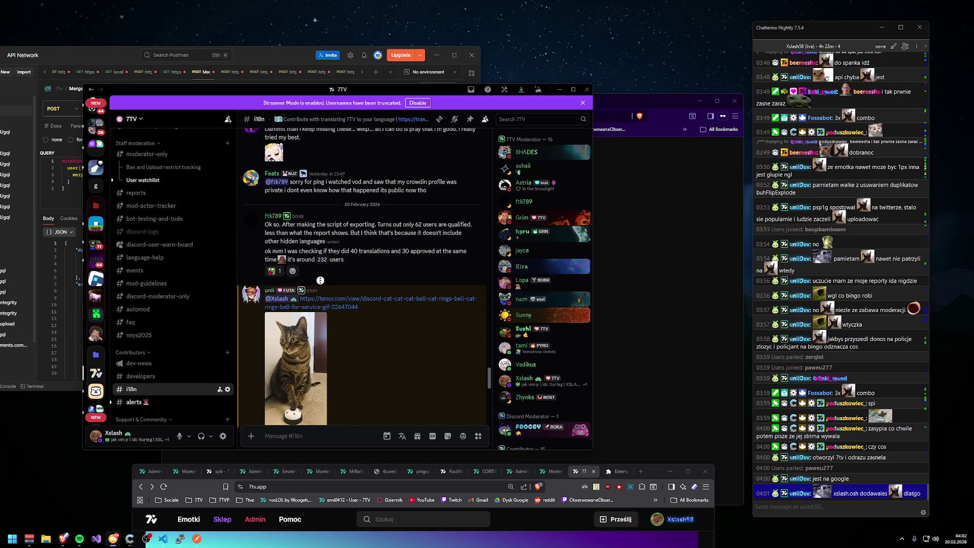
mouse_move(315, 251)
left_mouse_down()
mouse_move(396, 252)
mouse_move(288, 260)
left_mouse_up()
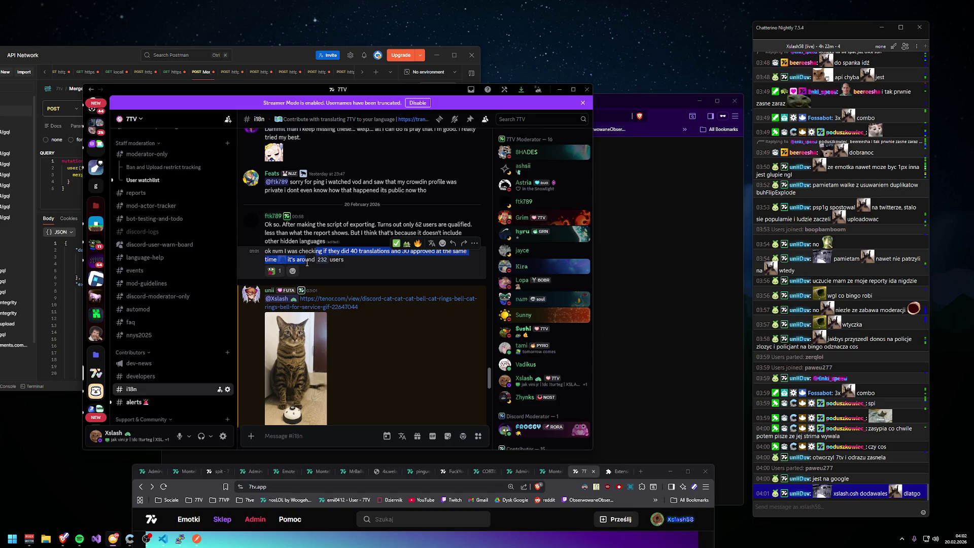
middle_click(356, 283)
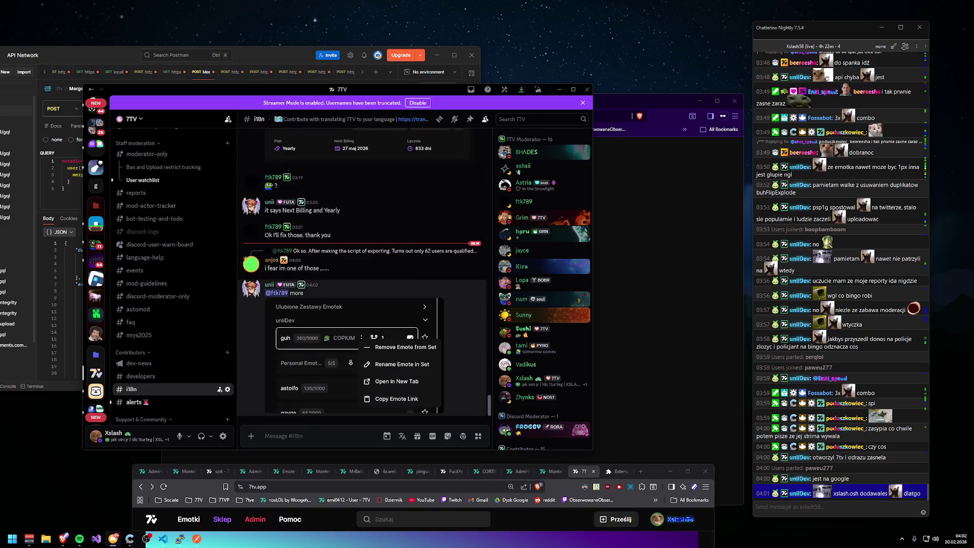
middle_click(334, 271)
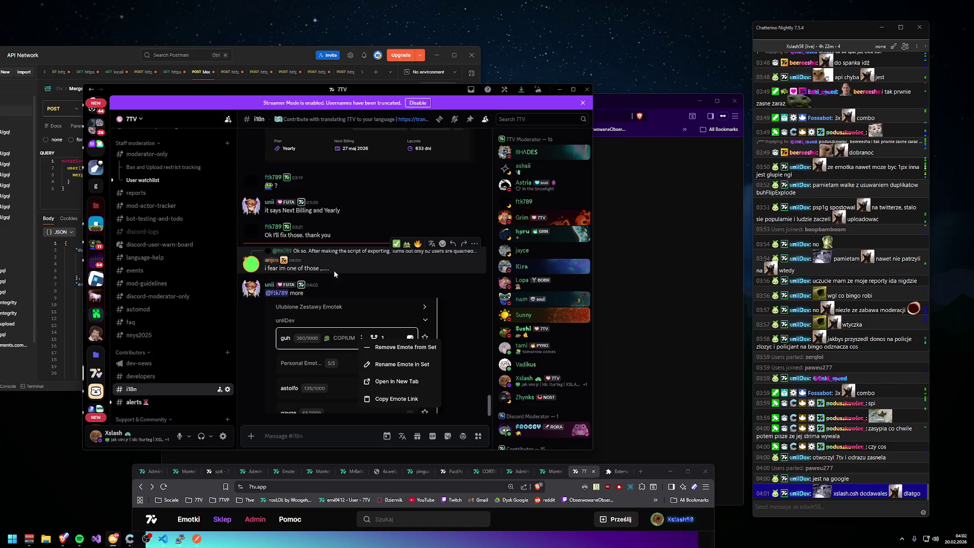
left_click(402, 365)
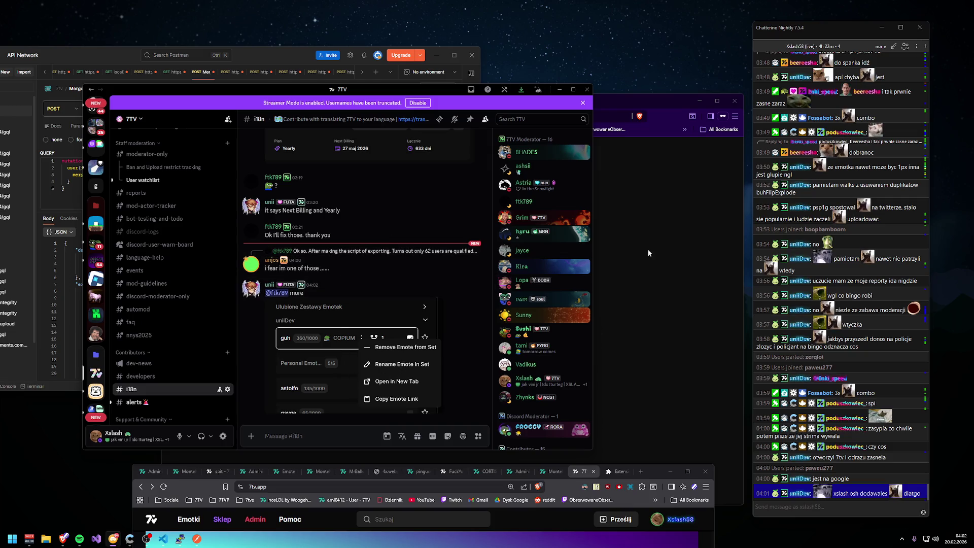
left_click(732, 106)
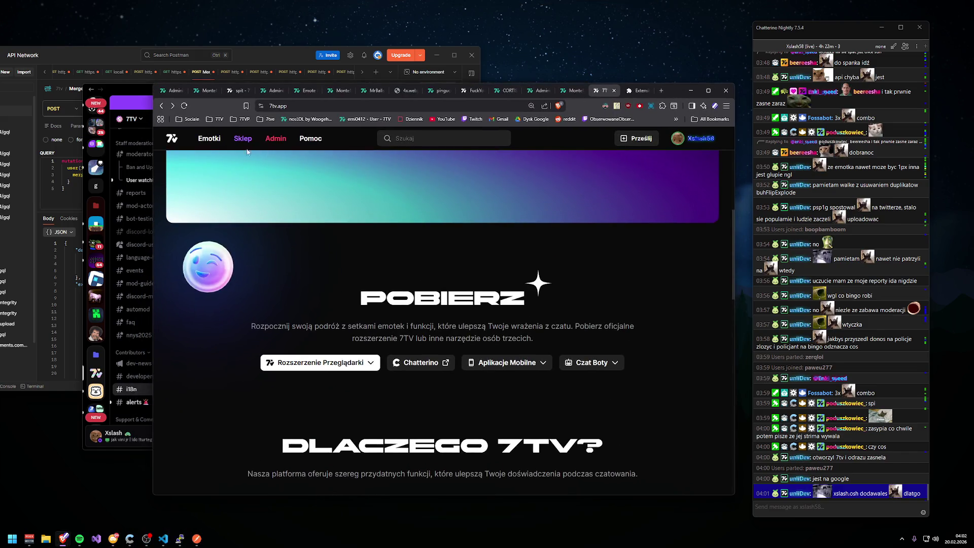
left_click(209, 138)
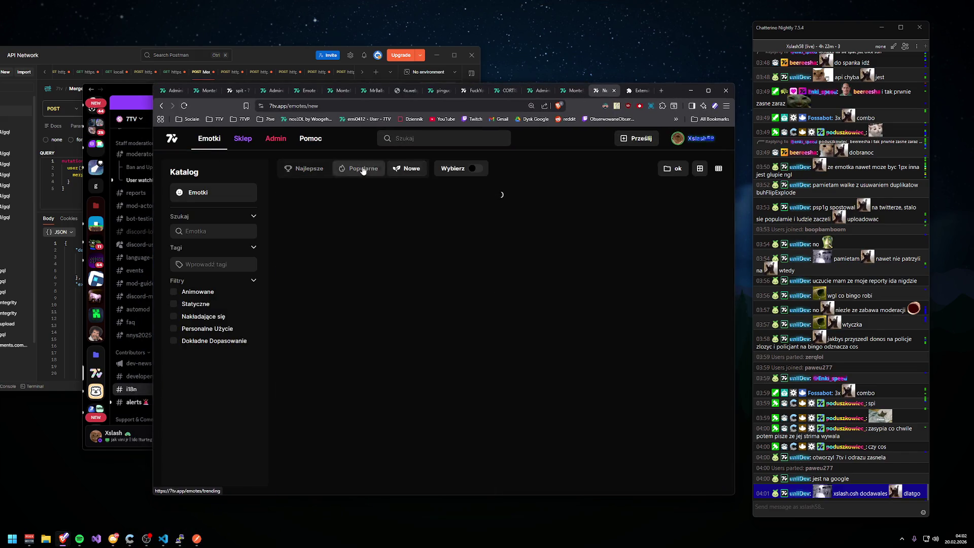
Step: Browse Popularne and Najlepsze emotes, peek at the default set, grid views and the upload form
left_click(454, 167)
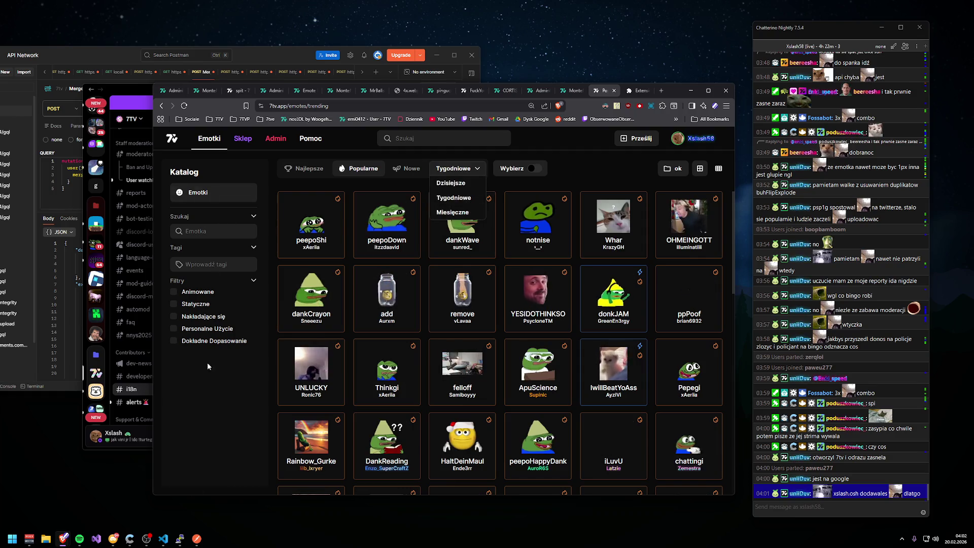
left_click(310, 170)
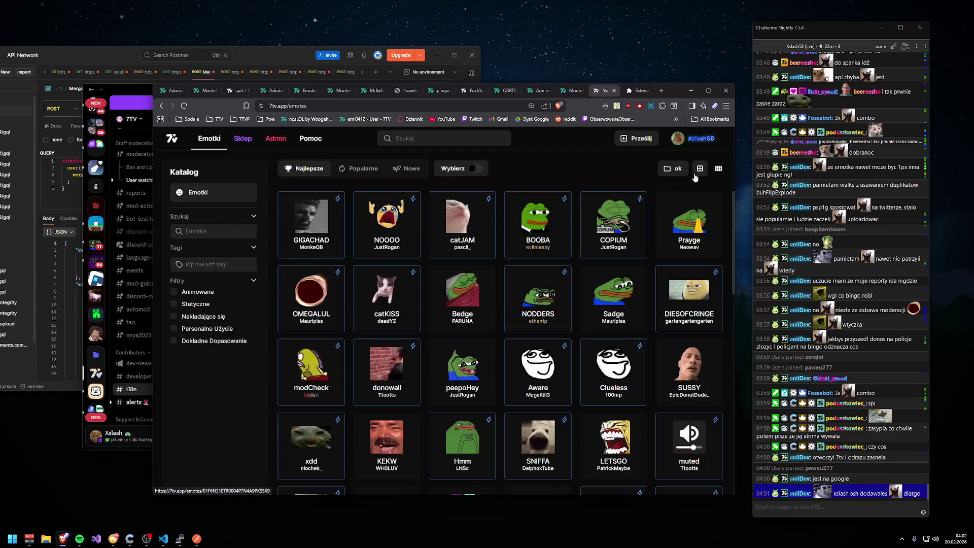
left_click(672, 167)
left_click(590, 167)
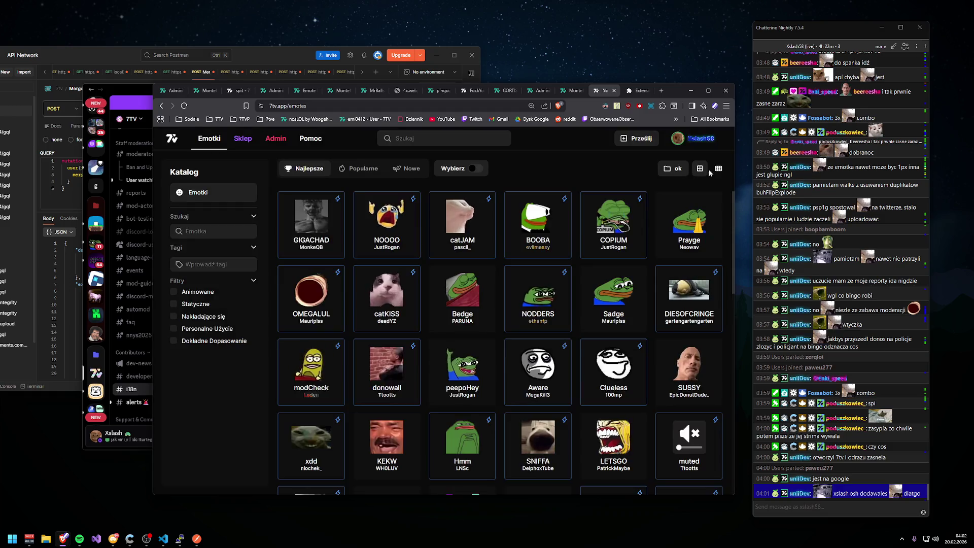
left_click(718, 168)
left_click(699, 167)
left_click(645, 144)
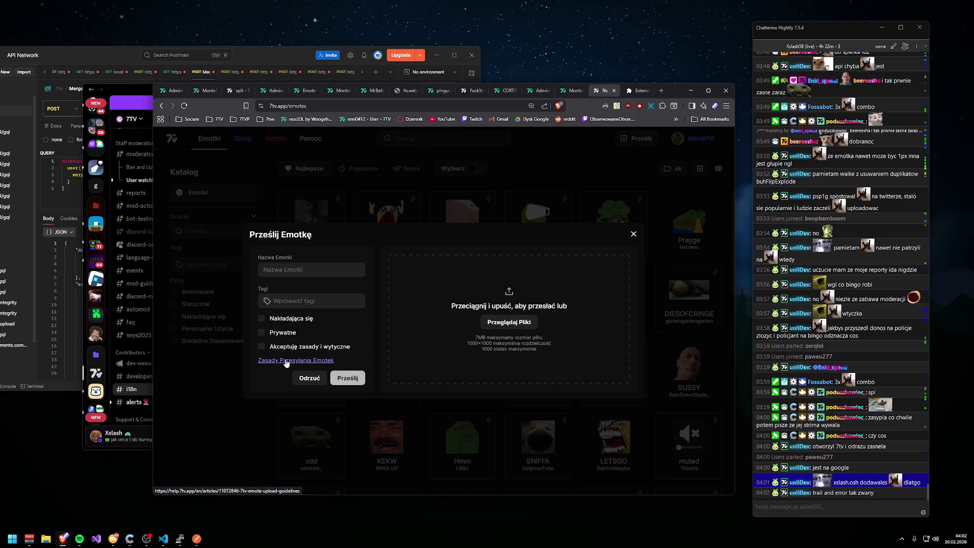
left_click(393, 205)
Step: On the account's profile, view its editors, Przesłane Emotki and Zestawy Emotek
left_click(692, 138)
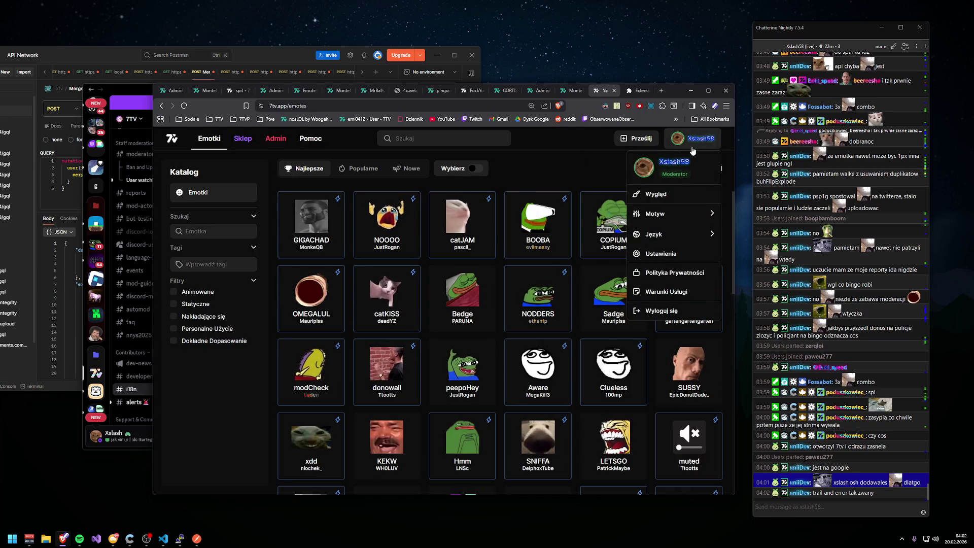
left_click(690, 166)
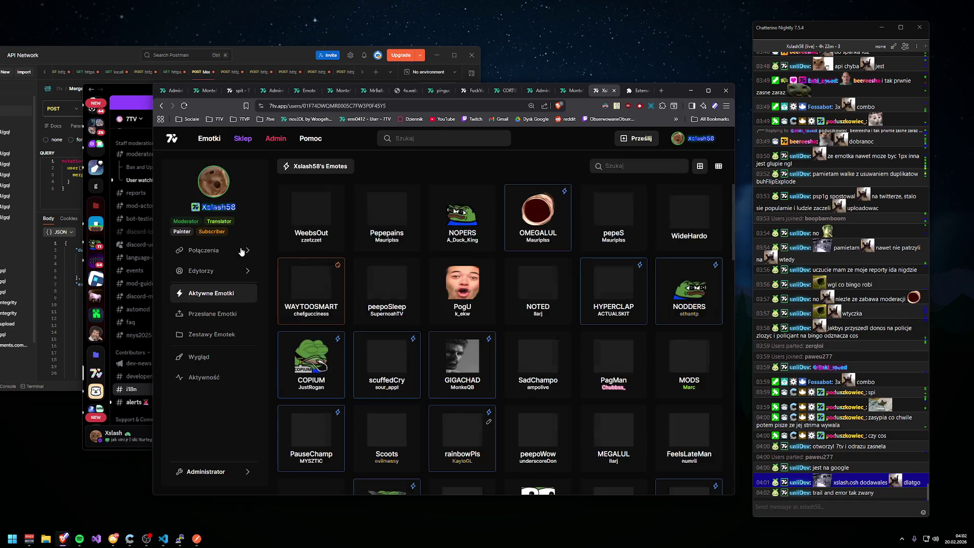
left_click(218, 390)
scroll(222, 403, "down", 5)
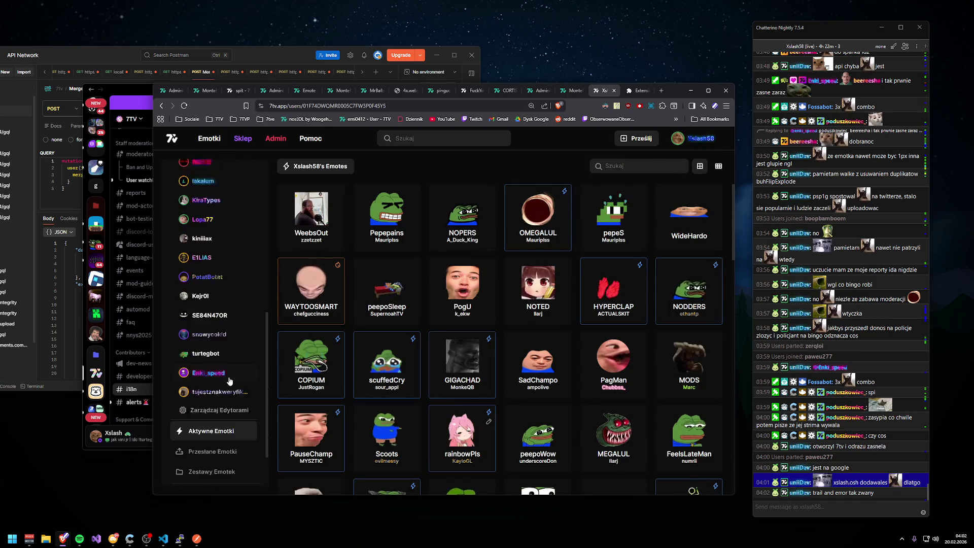
left_click(213, 387)
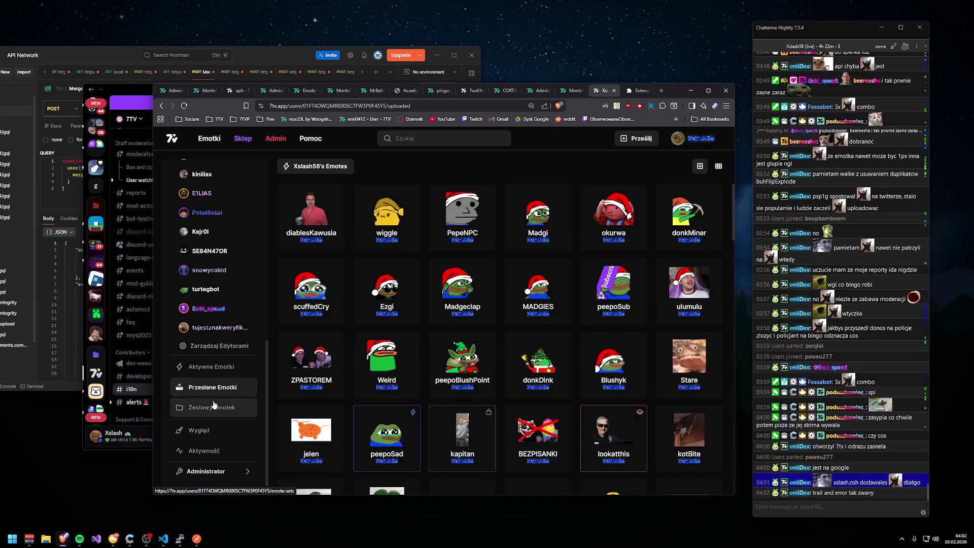
left_click(213, 404)
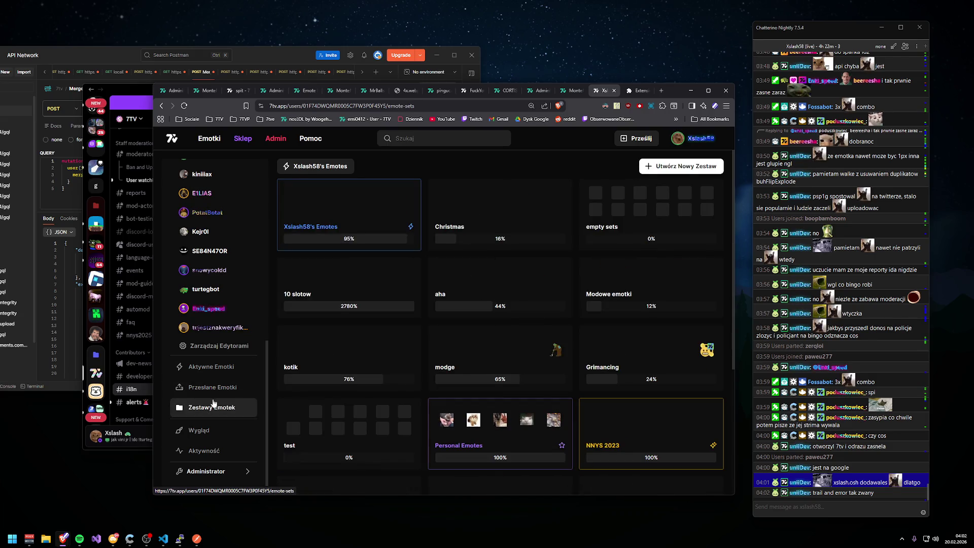
scroll(214, 403, "down", 3)
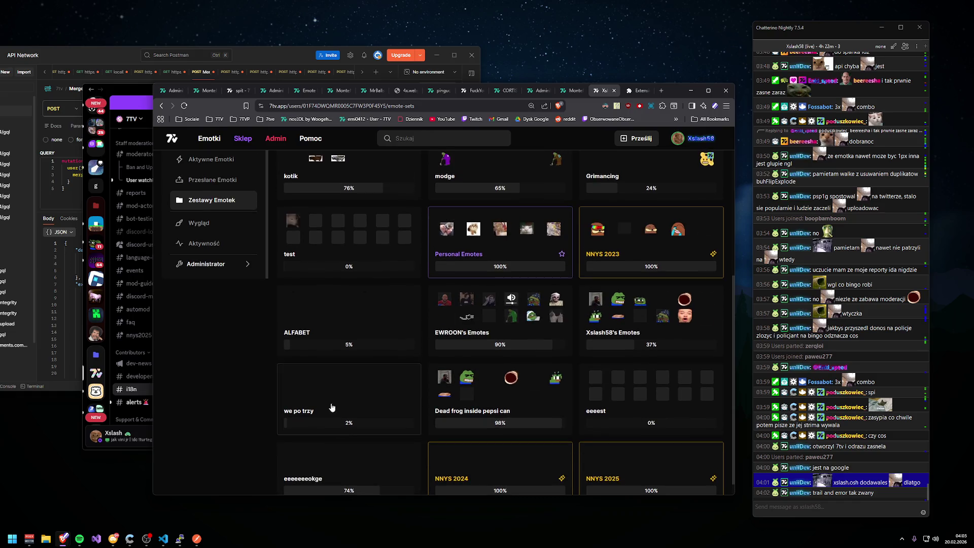
left_click(662, 90)
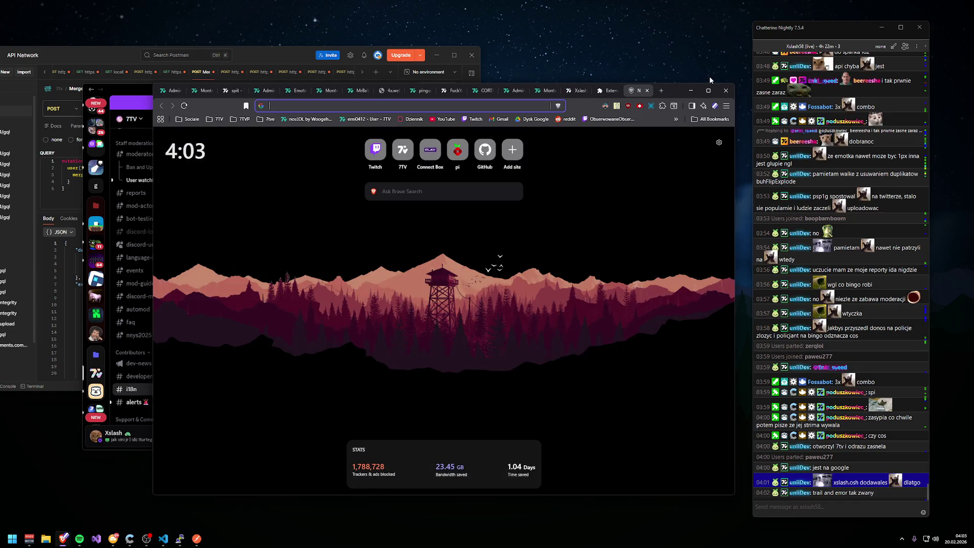
Step: Go to github.com/sevenTV/seventv, then follow 7tv.app's Dostępne Źródło source-code link to GitHub
type("github.com/seve")
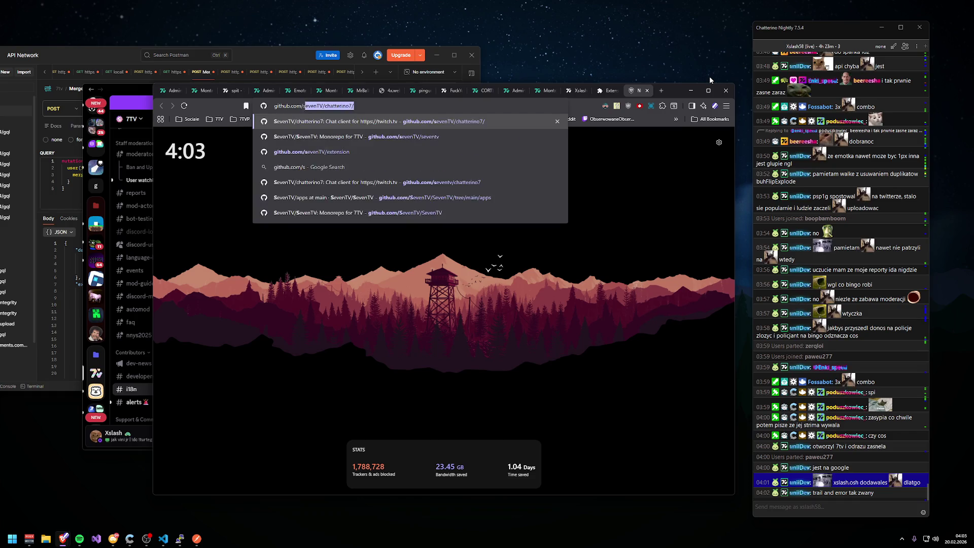
type("nTV/seventv")
key("Return")
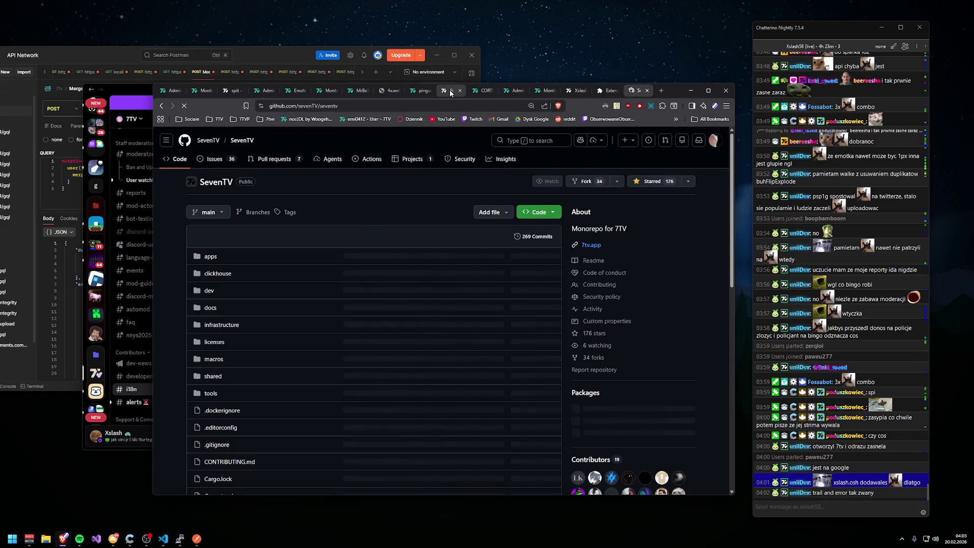
left_click(446, 90)
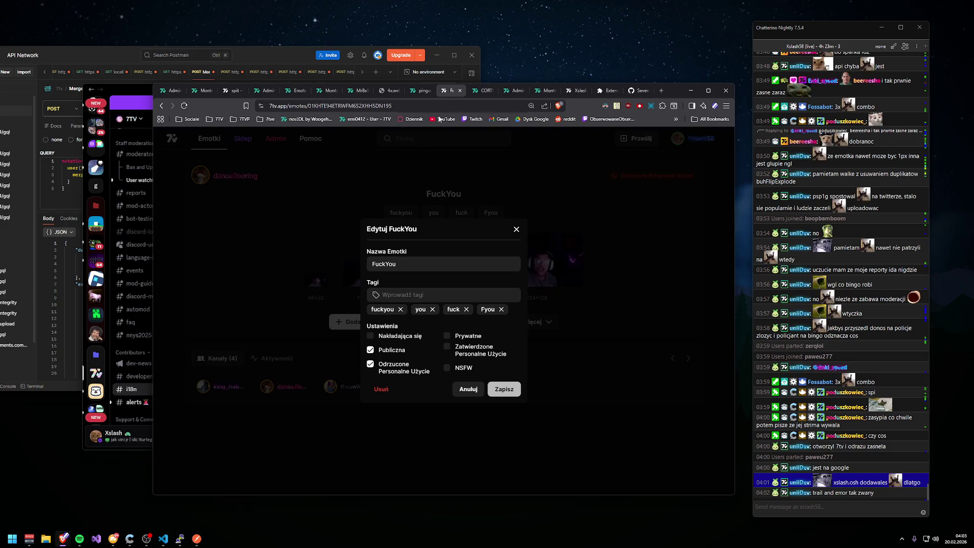
left_click(220, 150)
left_click(172, 138)
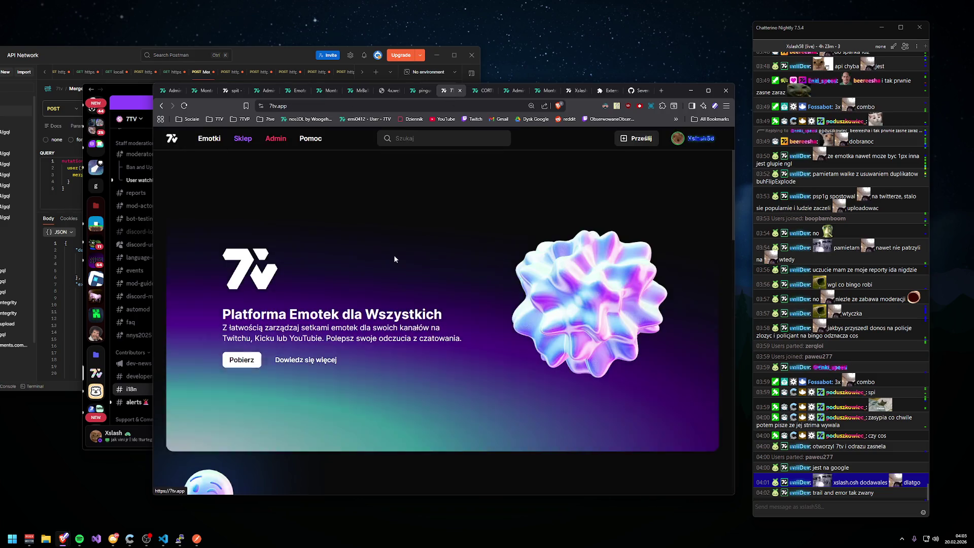
scroll(415, 440, "down", 10)
left_click_drag(513, 393, 374, 225)
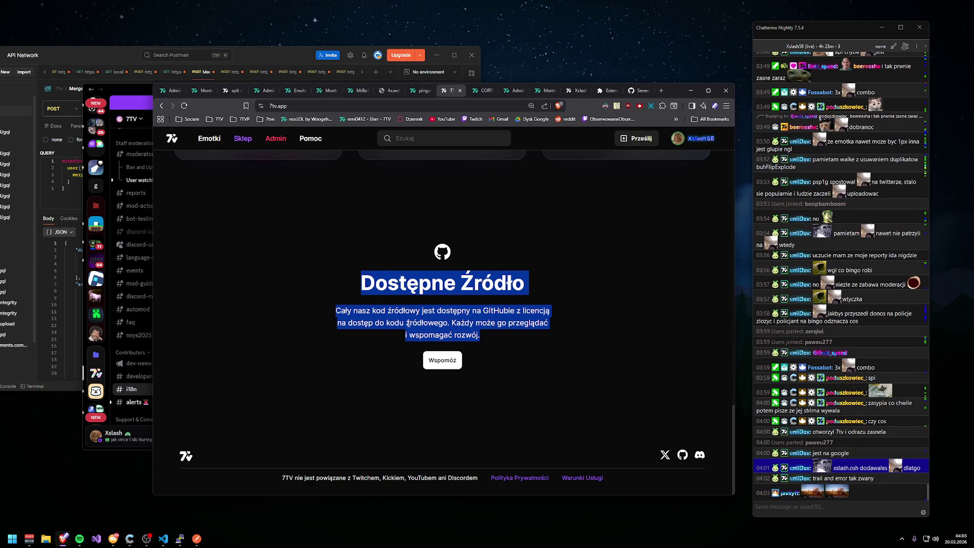
left_click(430, 360)
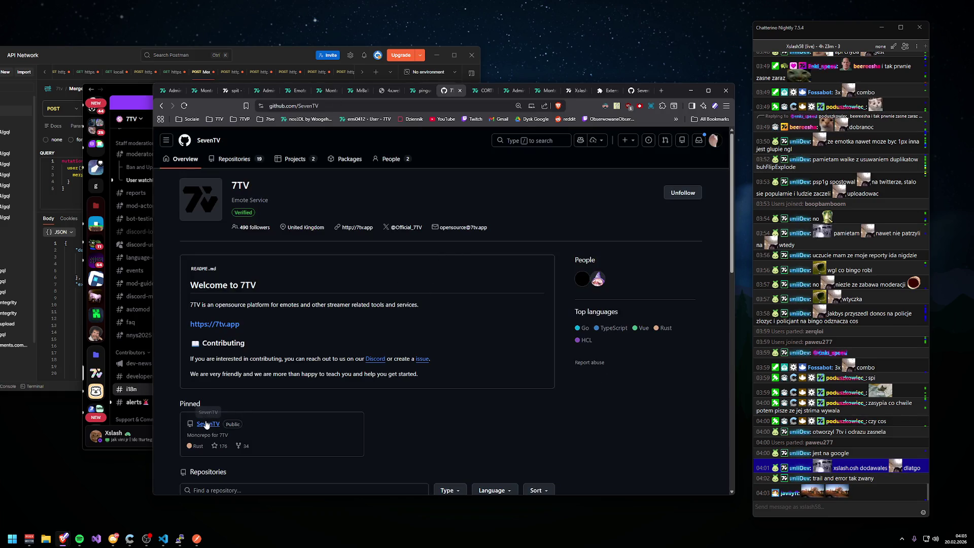
Step: Open the pinned SevenTV repository, check its pull requests, and read the README
left_click(206, 424)
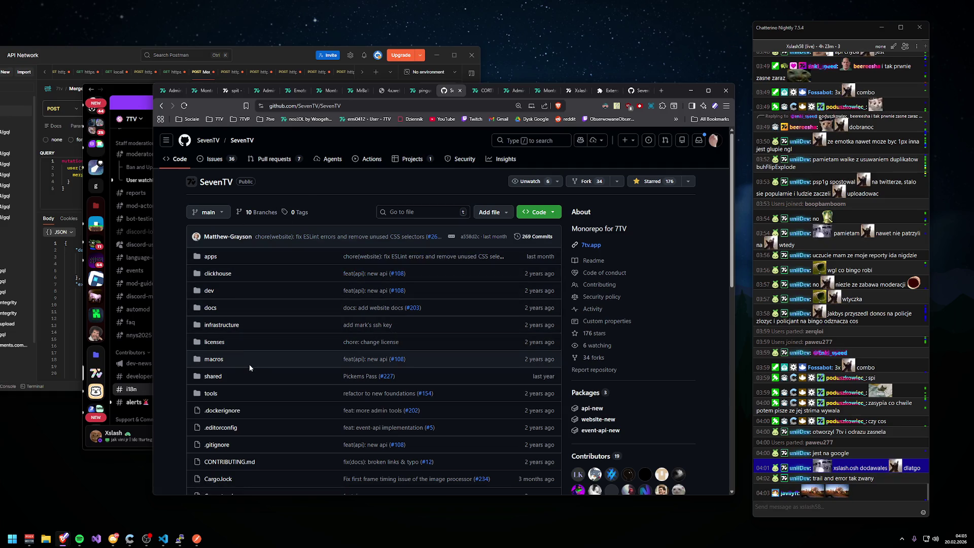
left_click(274, 159)
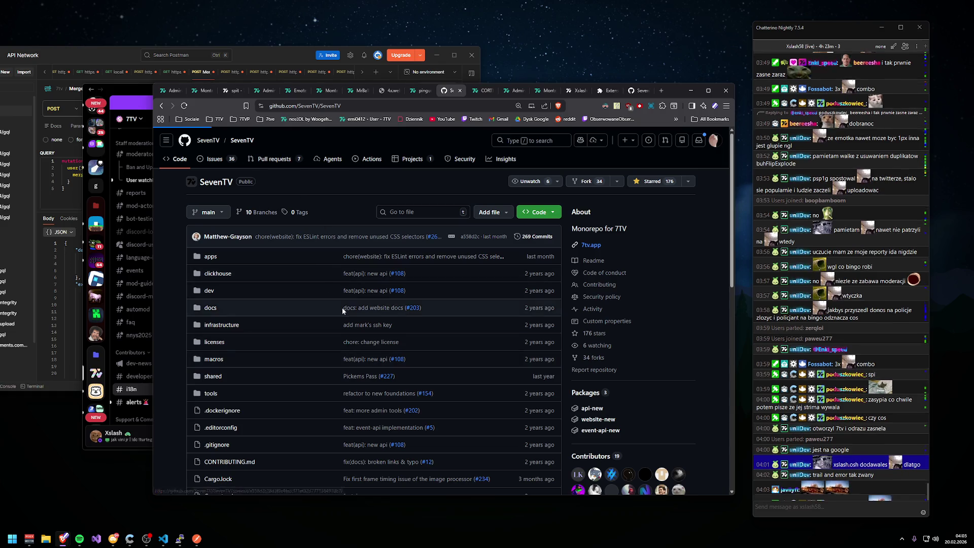
left_click(161, 106)
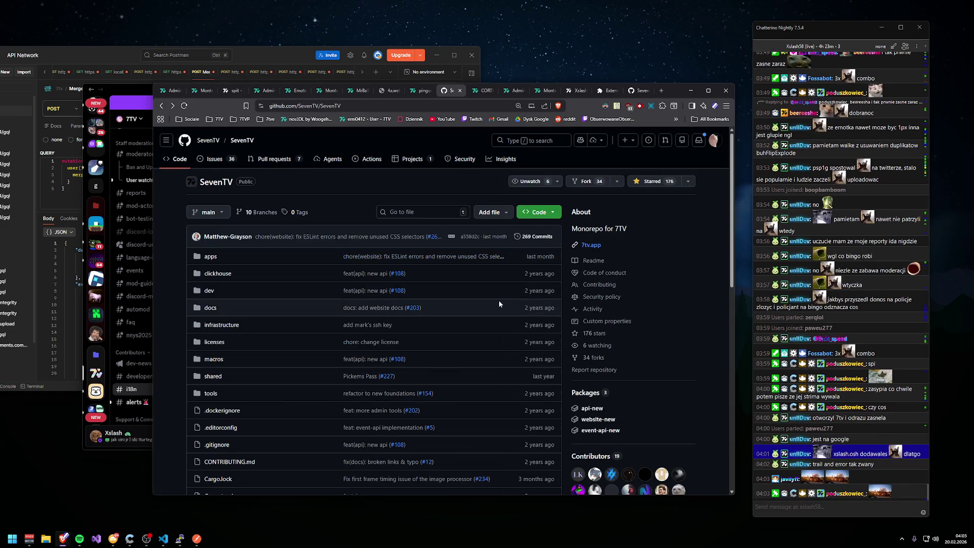
scroll(500, 304, "down", 1)
scroll(501, 315, "down", 10)
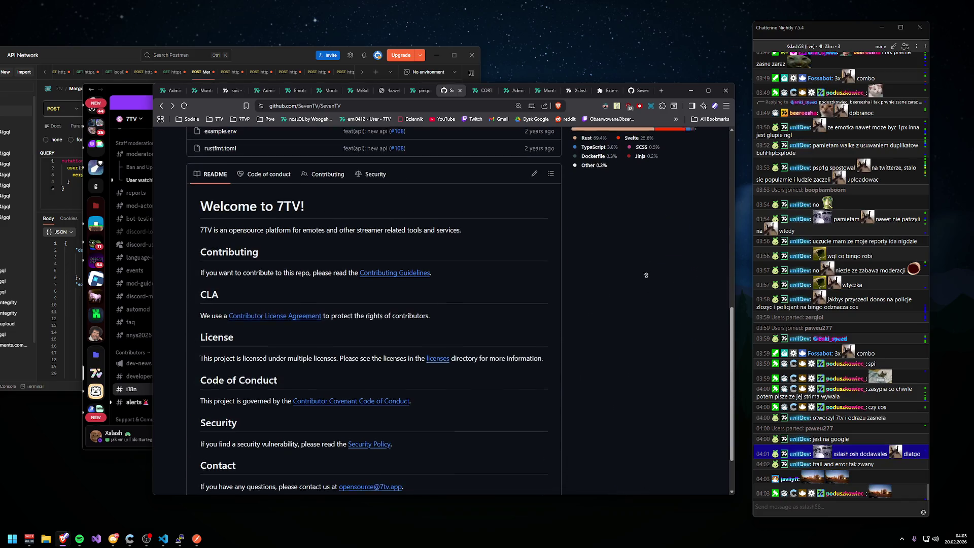
scroll(653, 335, "up", 9)
scroll(654, 335, "up", 2)
scroll(631, 413, "down", 10)
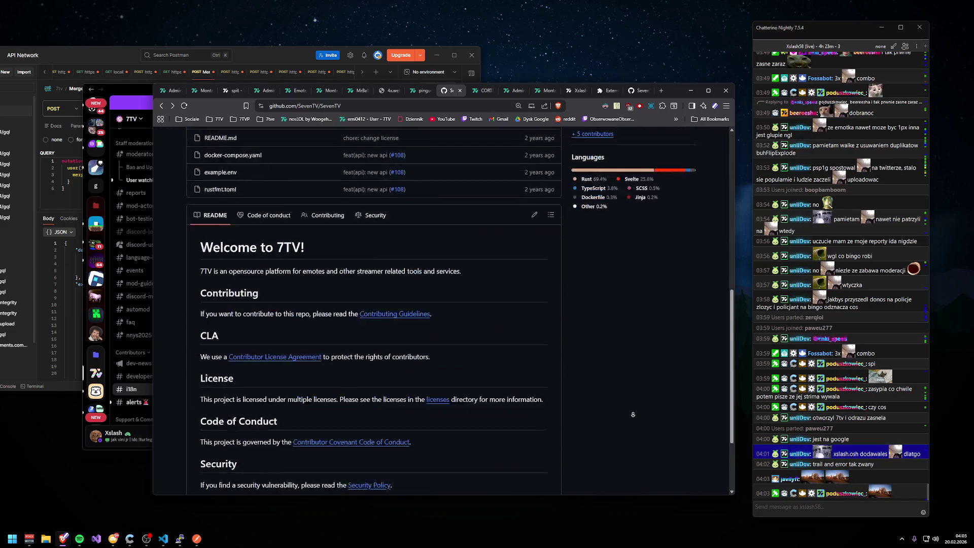
scroll(635, 366, "up", 8)
scroll(624, 349, "up", 3)
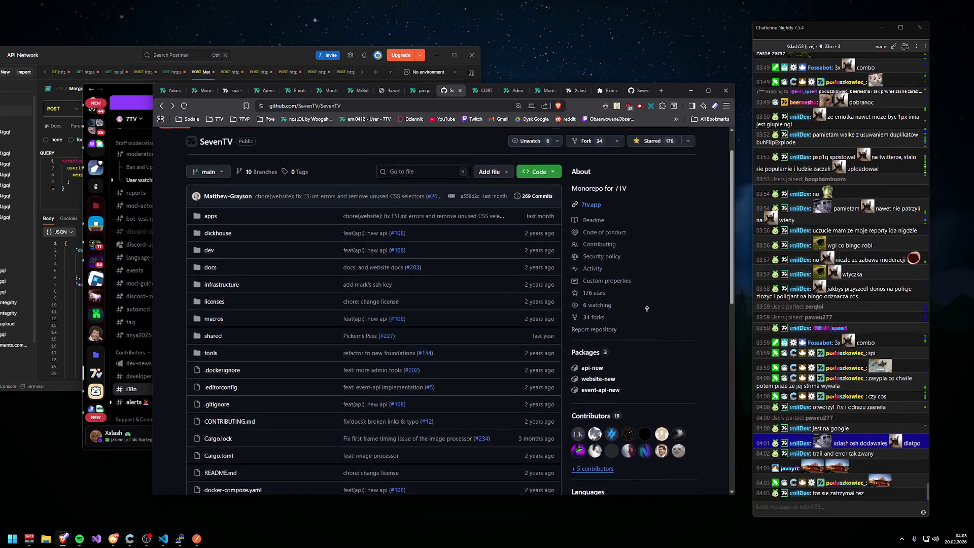
scroll(650, 351, "down", 10)
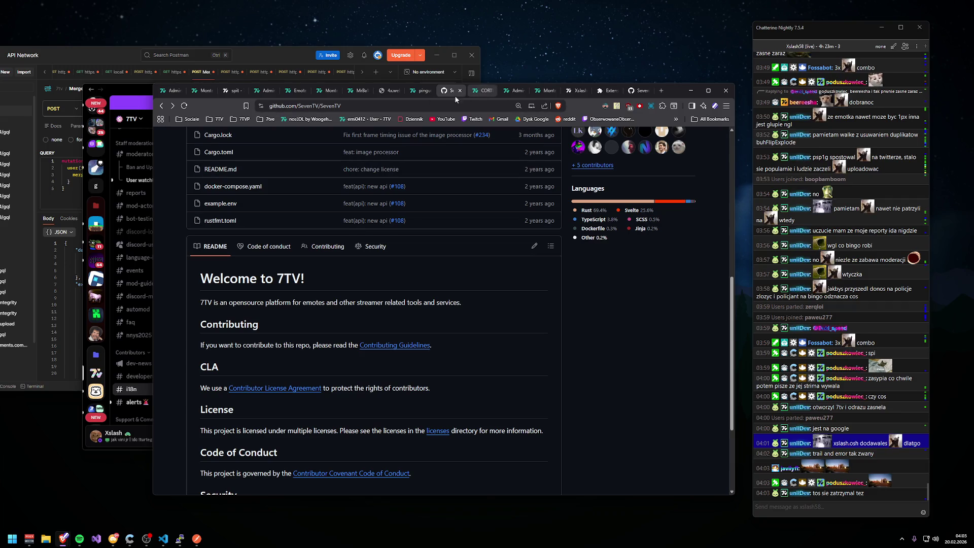
left_click(483, 95)
Step: On 7tv.app, view the admin emote tickets, then the Emotki catalog, and return home
key("ctrl+l")
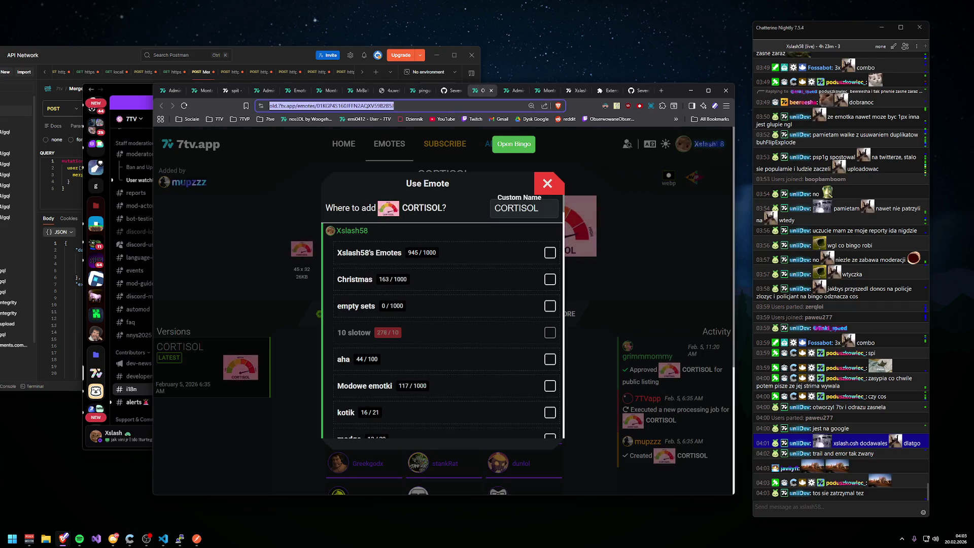
type("7tv")
key("Return")
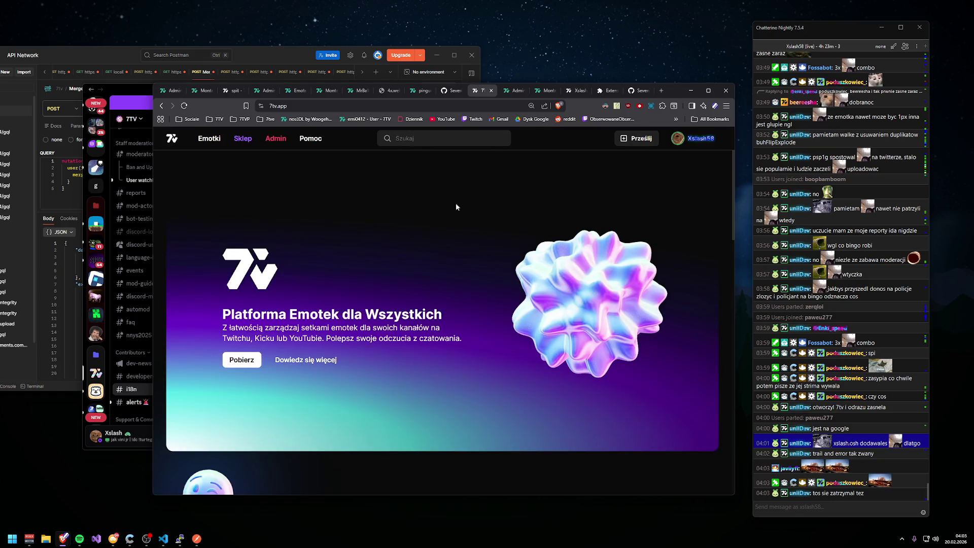
left_click(275, 139)
left_click(215, 213)
left_click(207, 232)
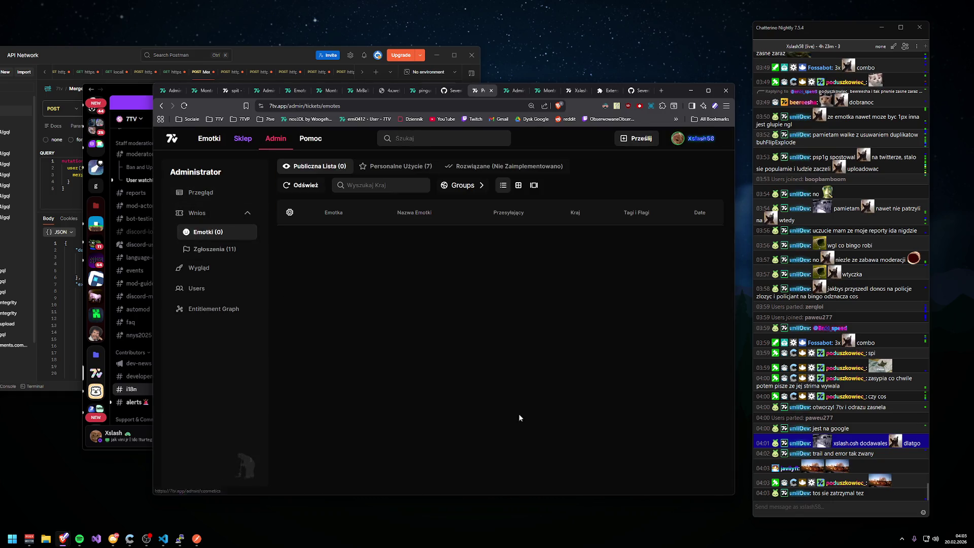
left_click(209, 139)
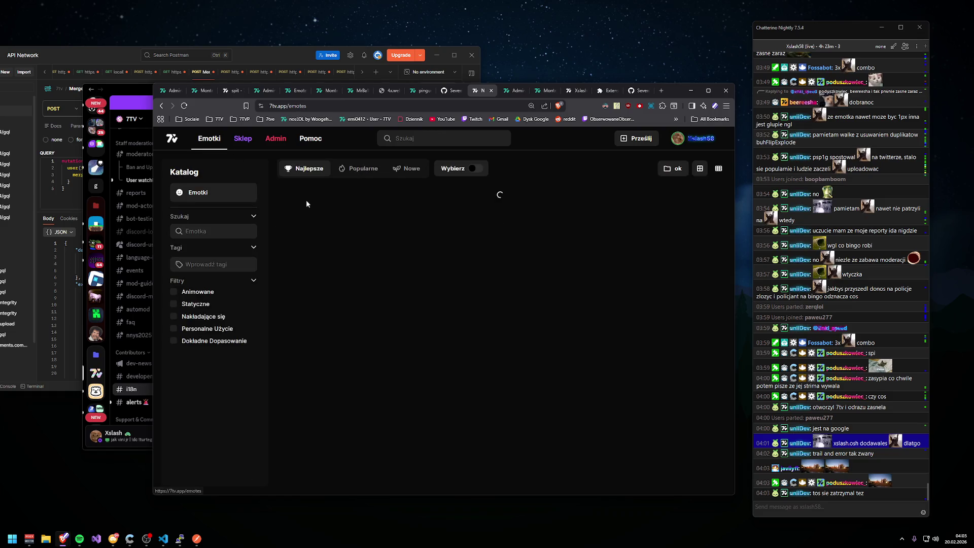
left_click(243, 139)
left_click(209, 138)
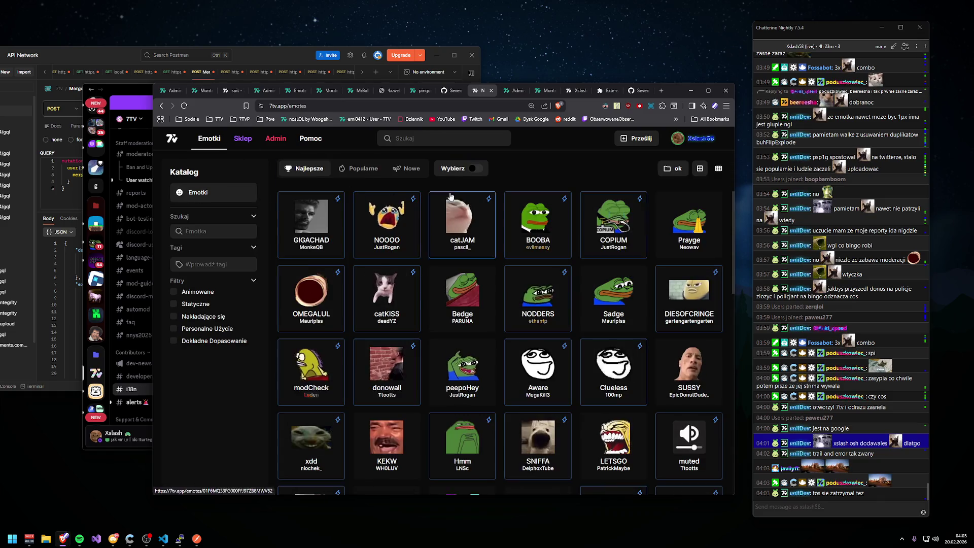
left_click(172, 138)
Step: Open Warunki Usługi from the footer and highlight its opening lines and SEVENTV SARL
scroll(450, 304, "down", 15)
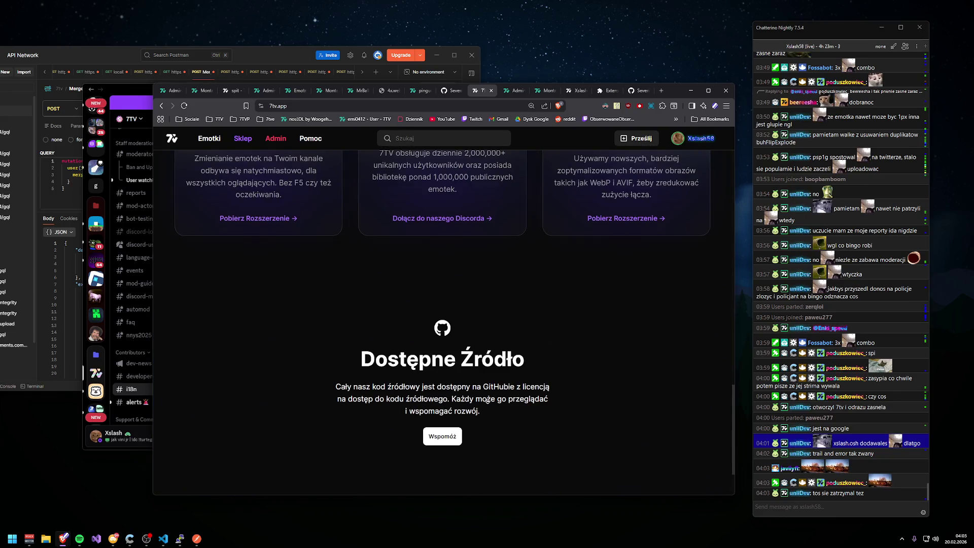
scroll(487, 399, "down", 2)
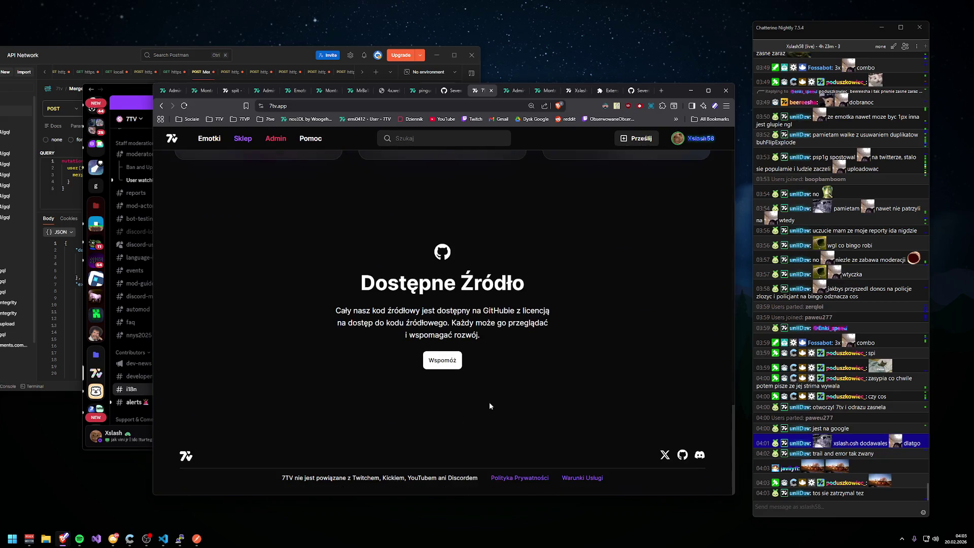
left_click(595, 481)
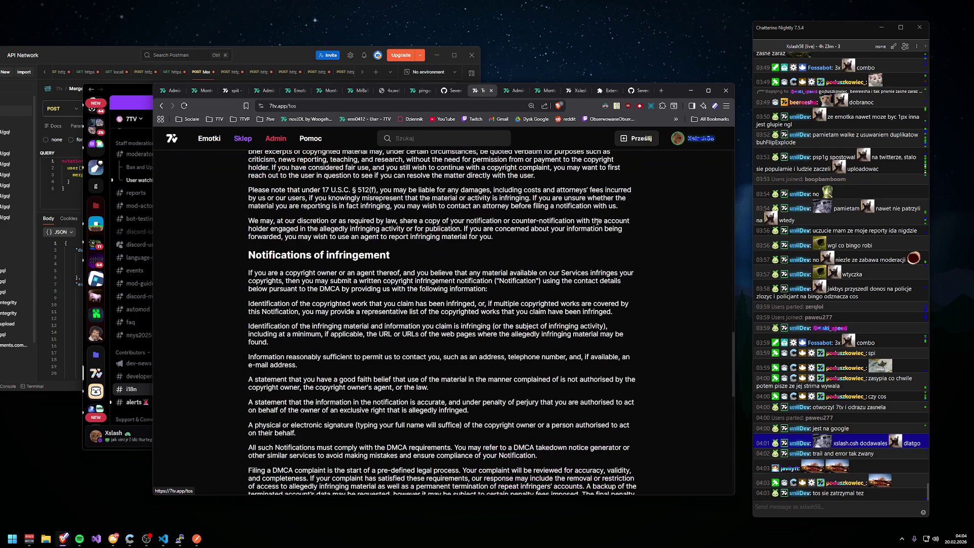
scroll(500, 160, "up", 20)
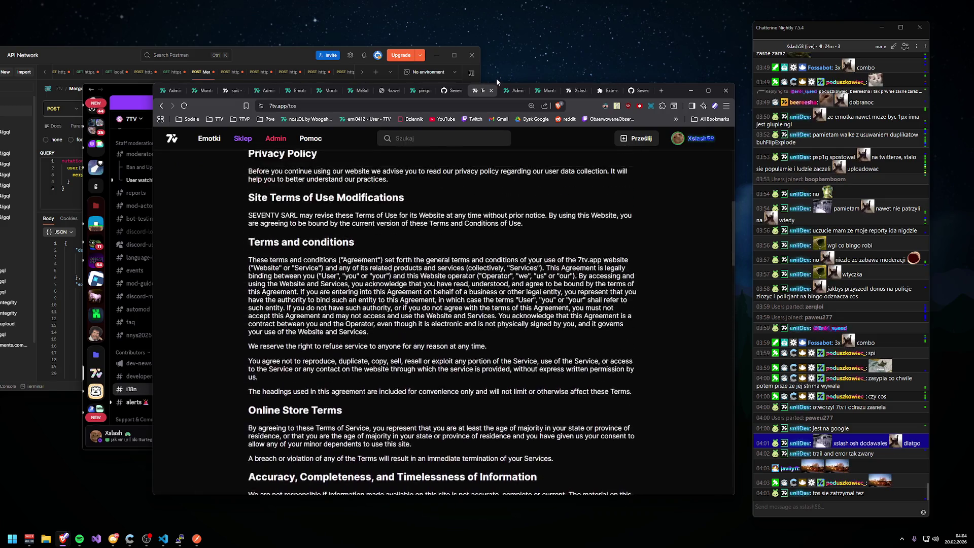
scroll(479, 219, "down", 1)
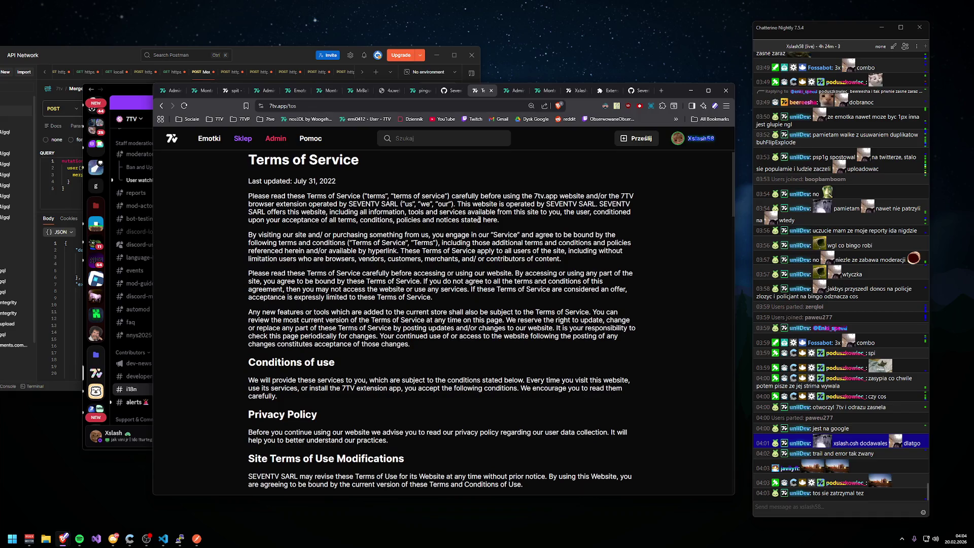
left_click_drag(292, 181, 366, 198)
left_click(353, 227)
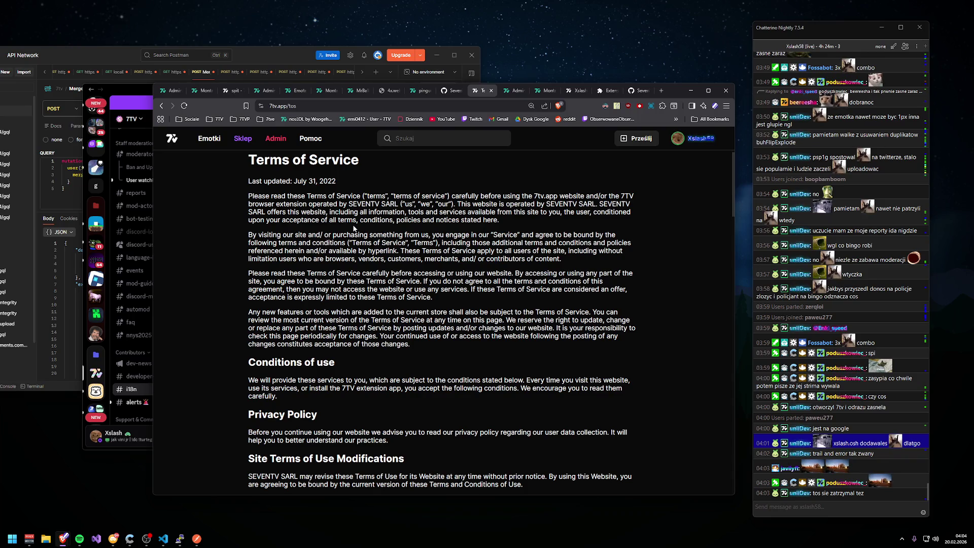
left_click_drag(349, 203, 400, 203)
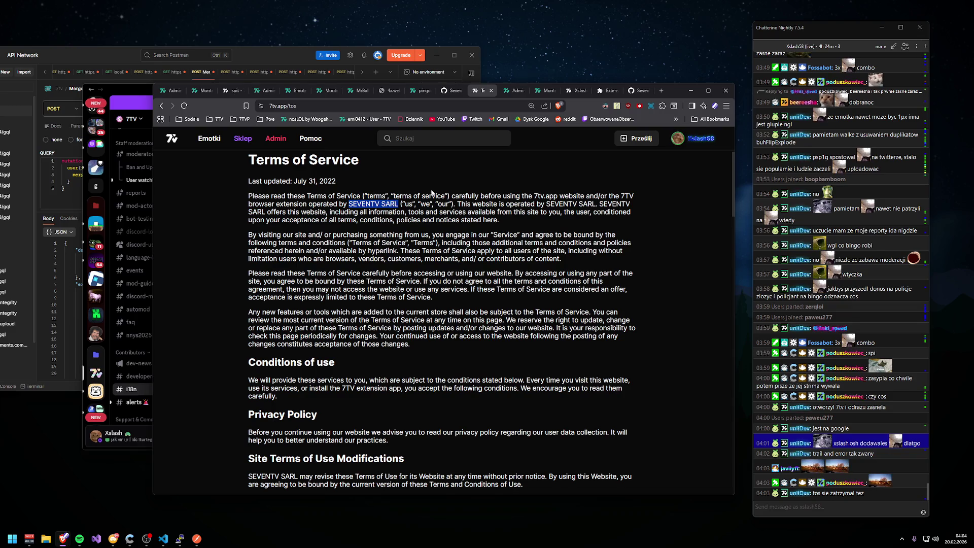
left_click(506, 269)
Step: Scroll the terms down to the copyright infringement (DMCA) section
scroll(507, 284, "down", 3)
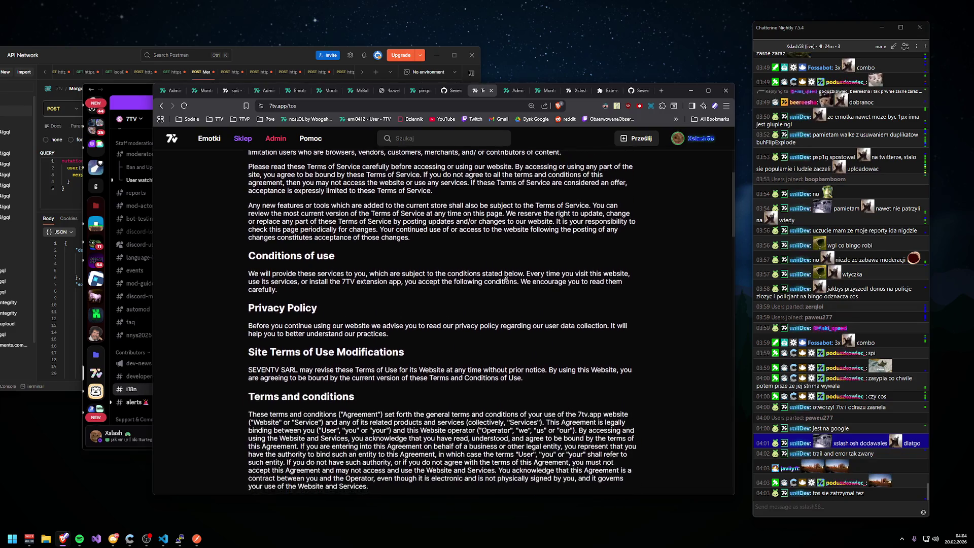
scroll(512, 318, "down", 5)
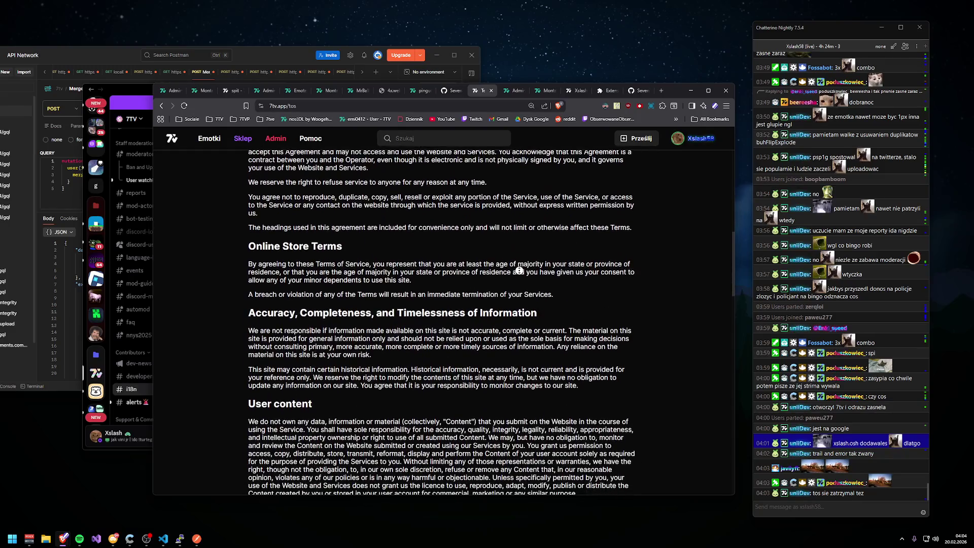
scroll(519, 270, "down", 4)
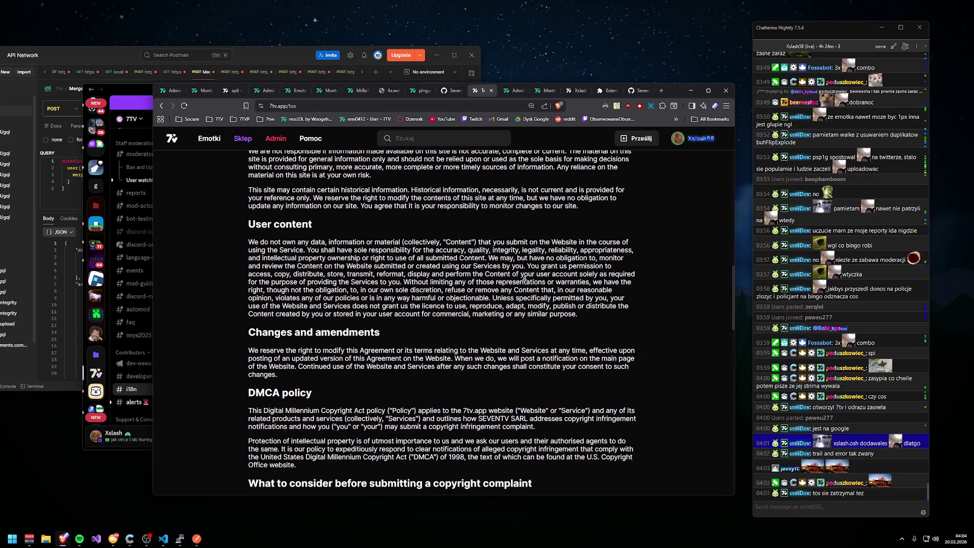
scroll(524, 278, "down", 4)
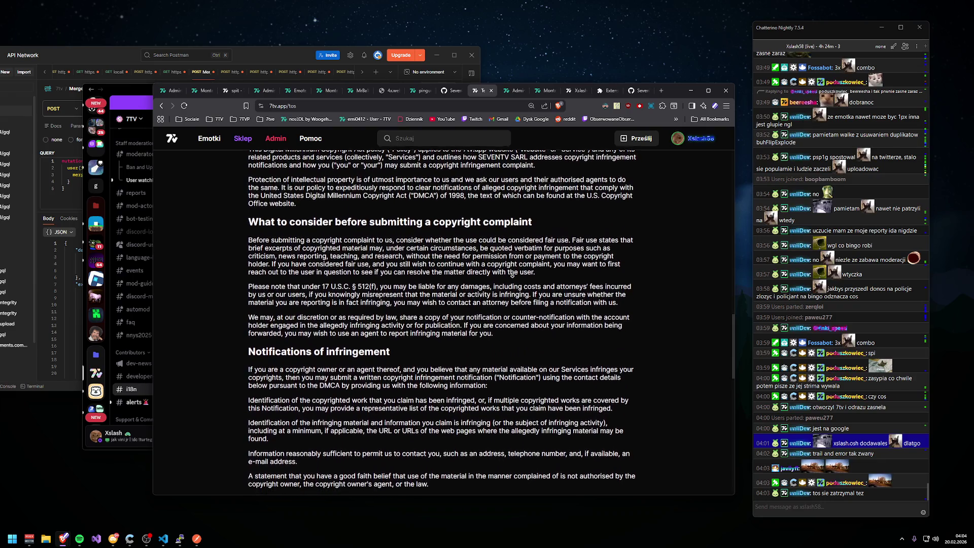
left_click(564, 306)
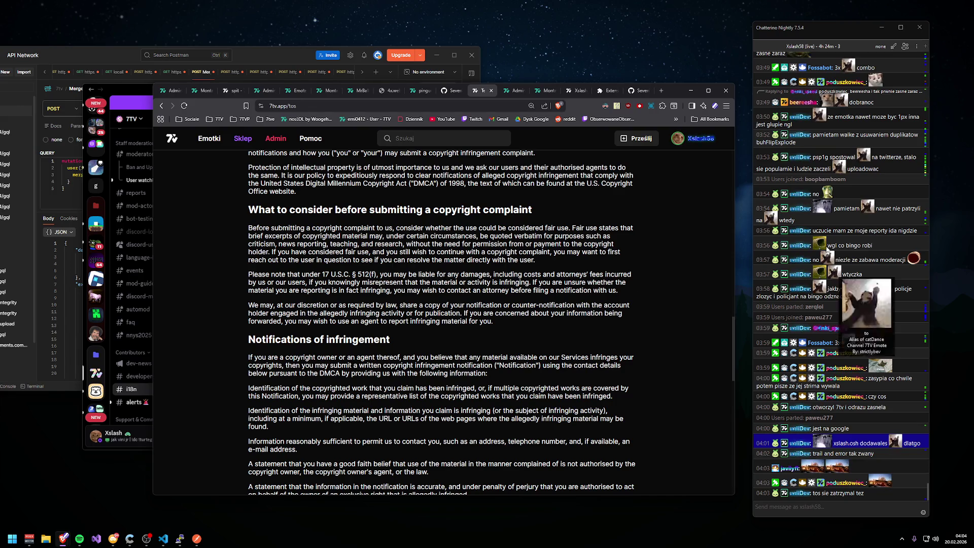
left_click(660, 91)
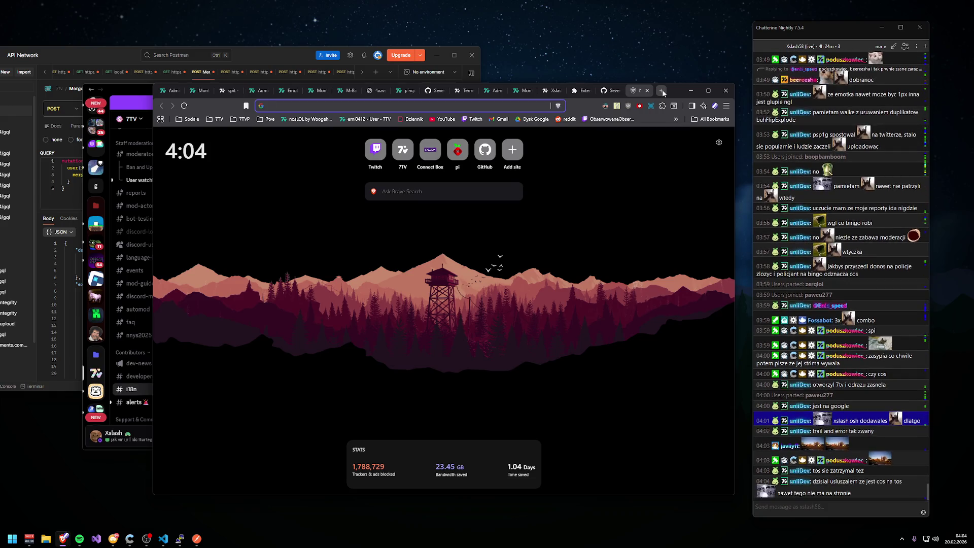
Step: Search Google for 'seventv ltd' and open the SoloCheck company result
type("seventv ltd")
key("Return")
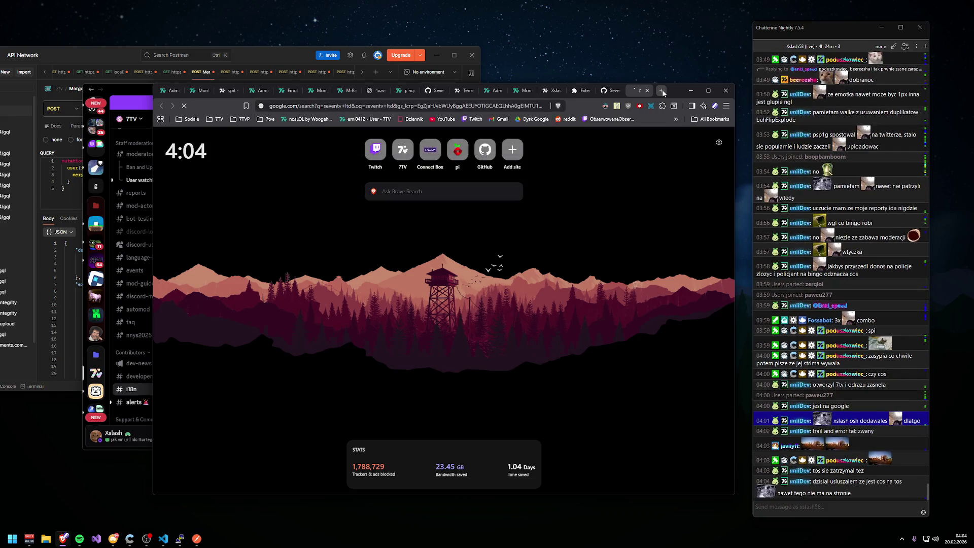
scroll(317, 331, "down", 3)
scroll(317, 331, "down", 2)
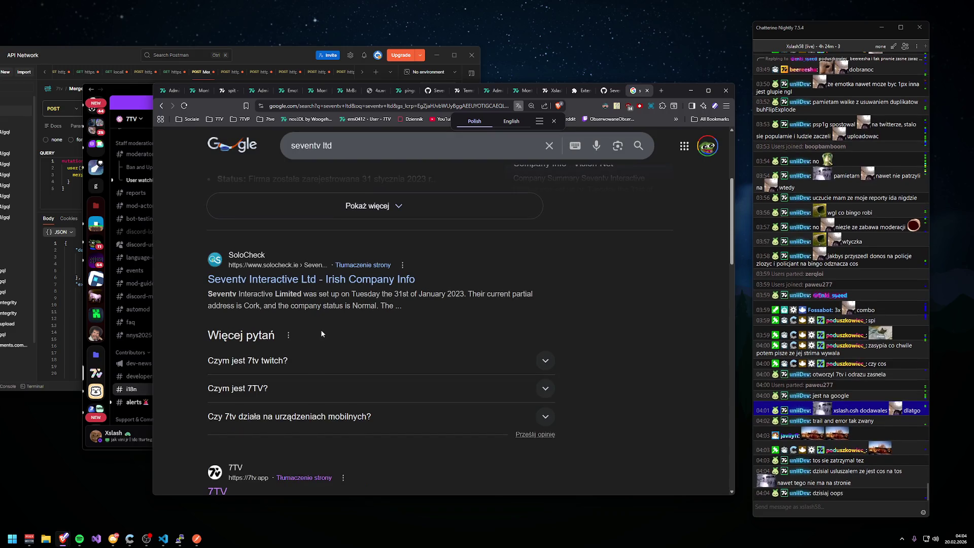
middle_click(343, 277)
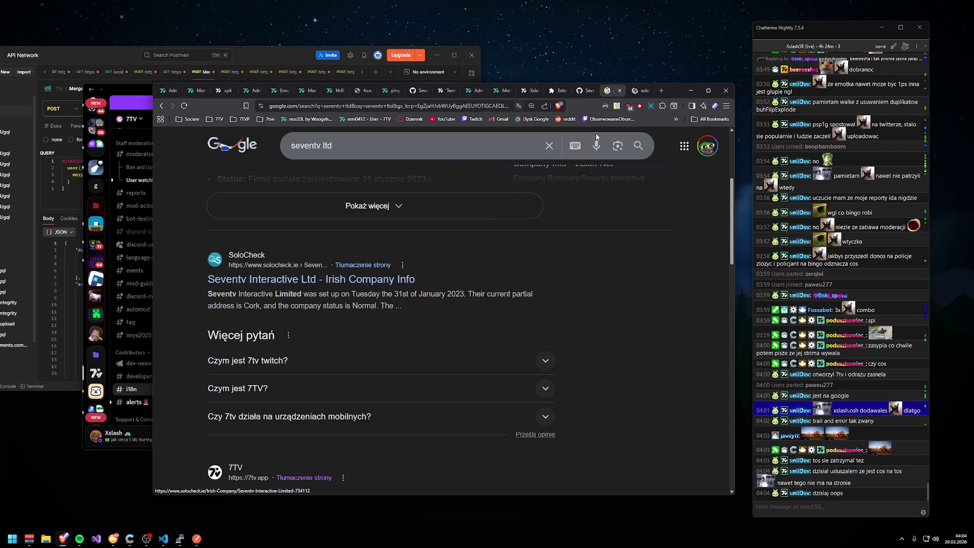
scroll(591, 232, "down", 5)
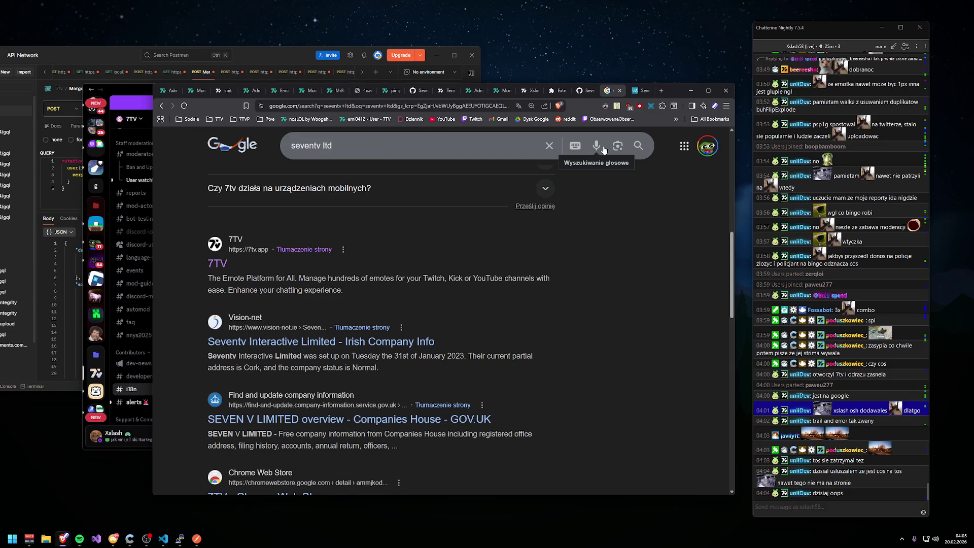
left_click(640, 90)
Step: Open links from the SoloCheck page, select its company summary, then close it
middle_click(236, 282)
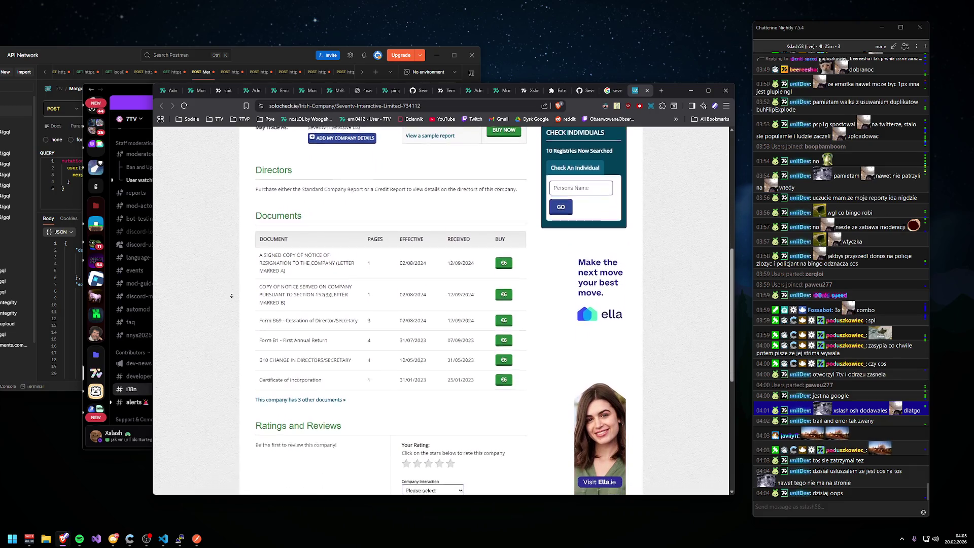
middle_click(233, 297)
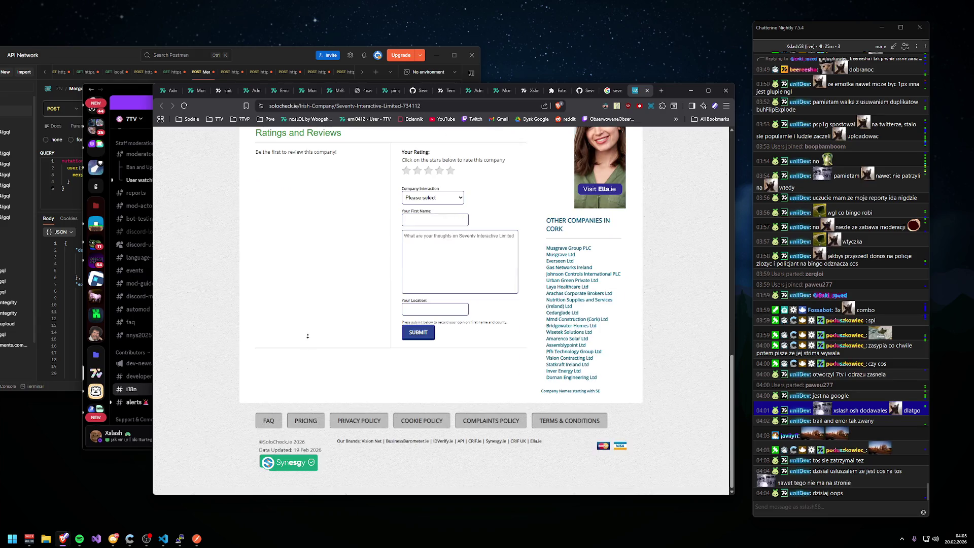
scroll(304, 320, "up", 15)
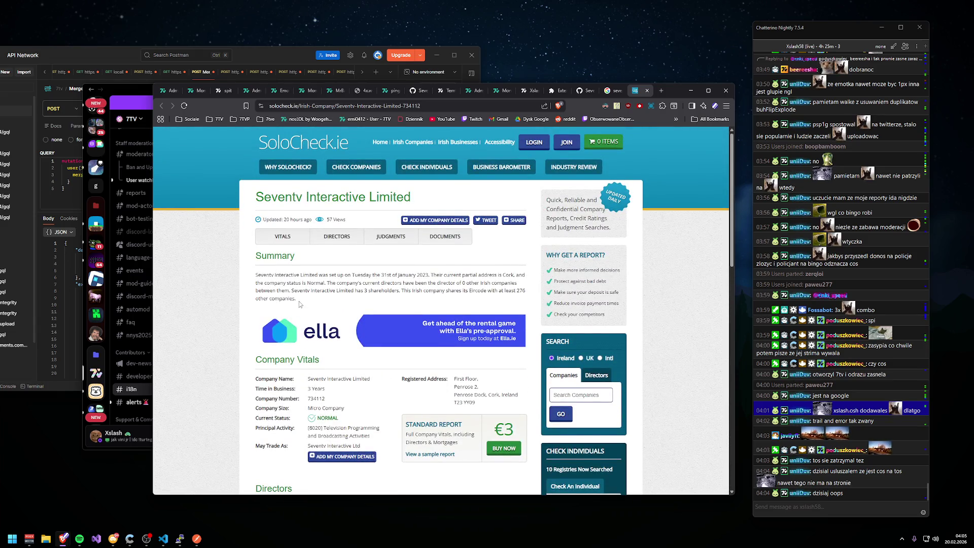
mouse_move(286, 275)
left_mouse_down()
mouse_move(507, 274)
mouse_move(512, 283)
mouse_move(433, 289)
left_mouse_up()
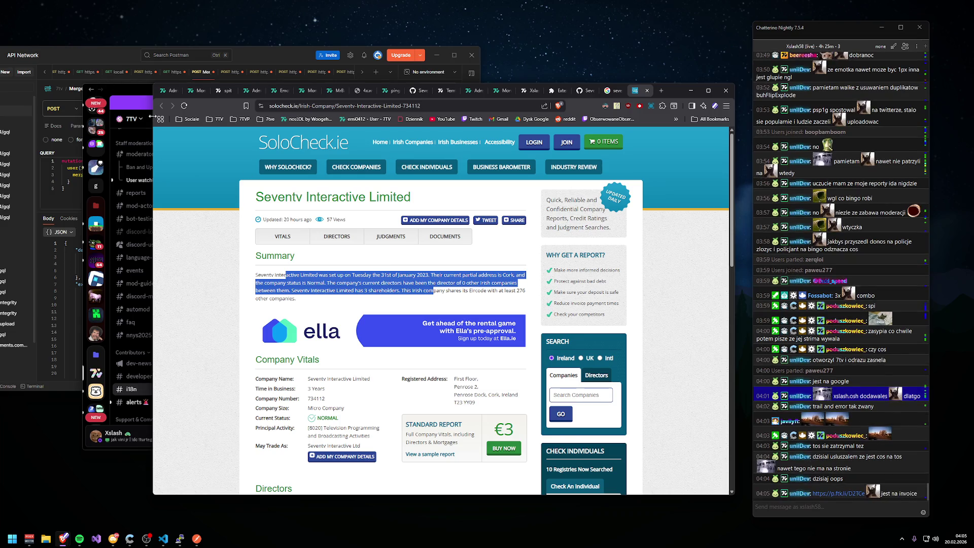
left_click(646, 90)
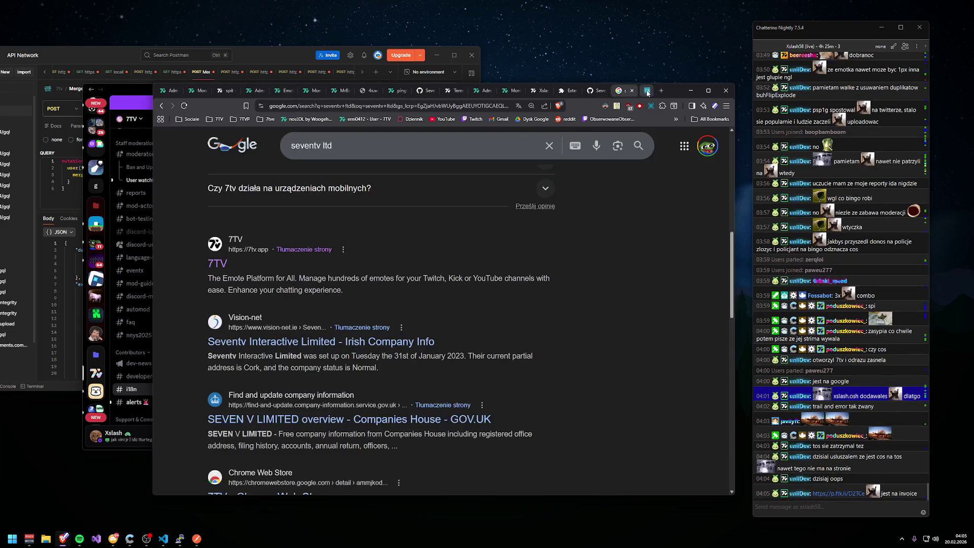
Step: Change the query to '7tv ltd' and open the GOV.UK 7TV LTD overview in background
scroll(421, 325, "down", 3)
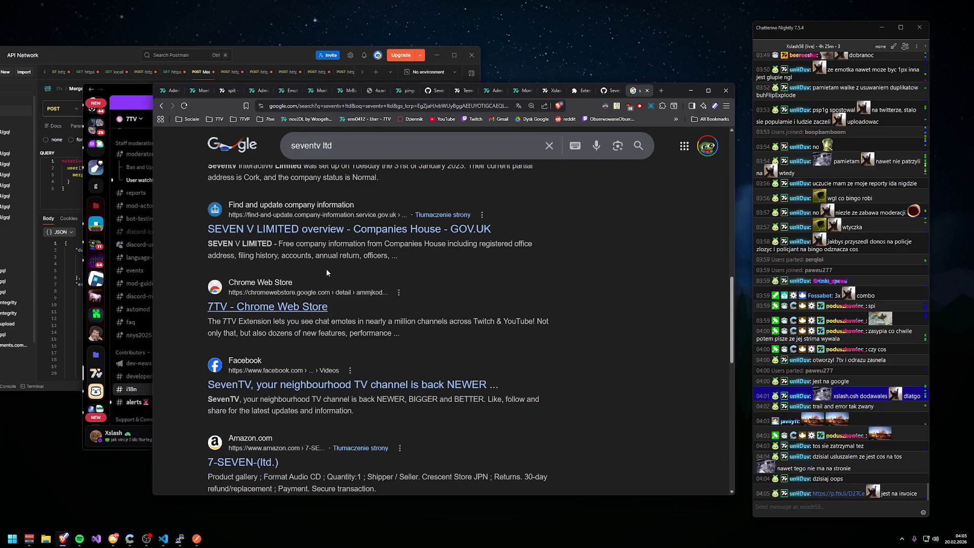
double_click(315, 147)
type("7tv")
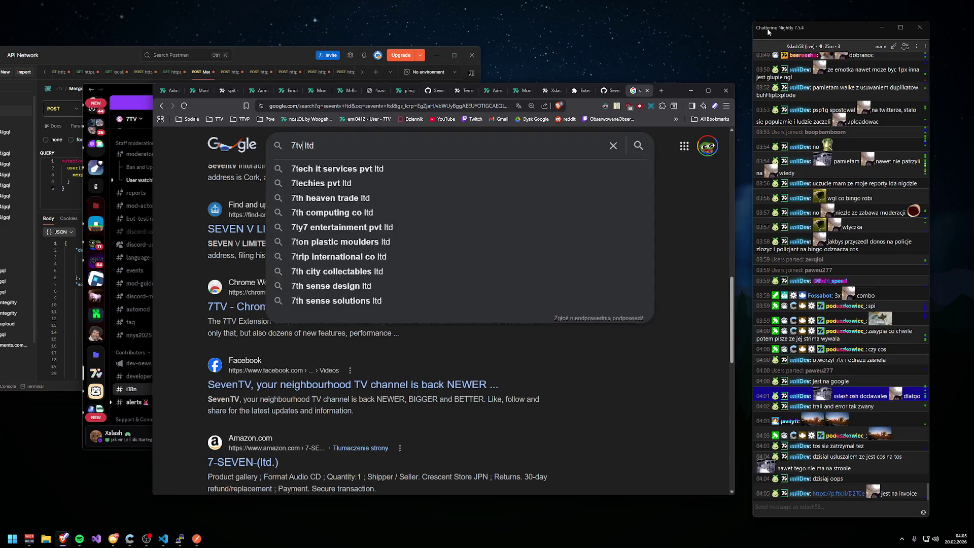
key("Return")
scroll(403, 335, "down", 2)
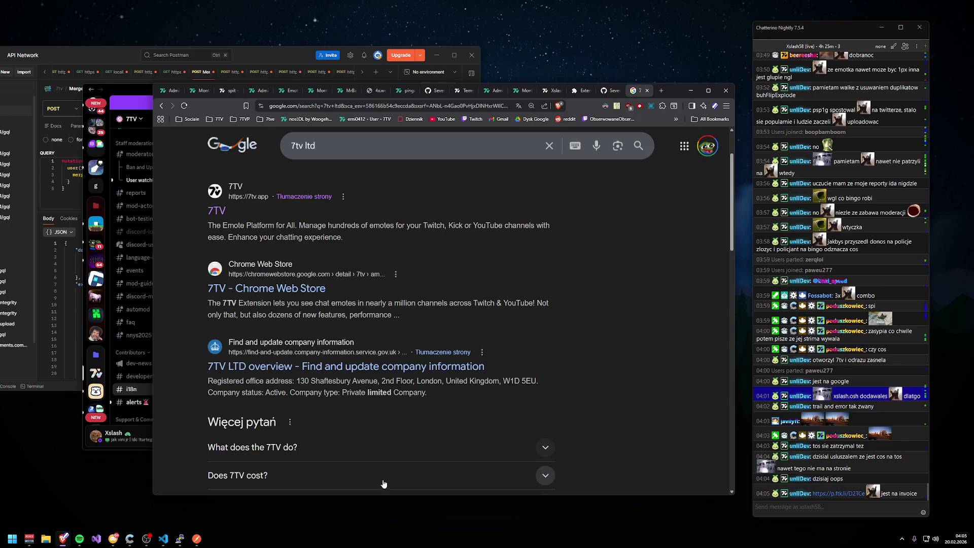
middle_click(385, 367)
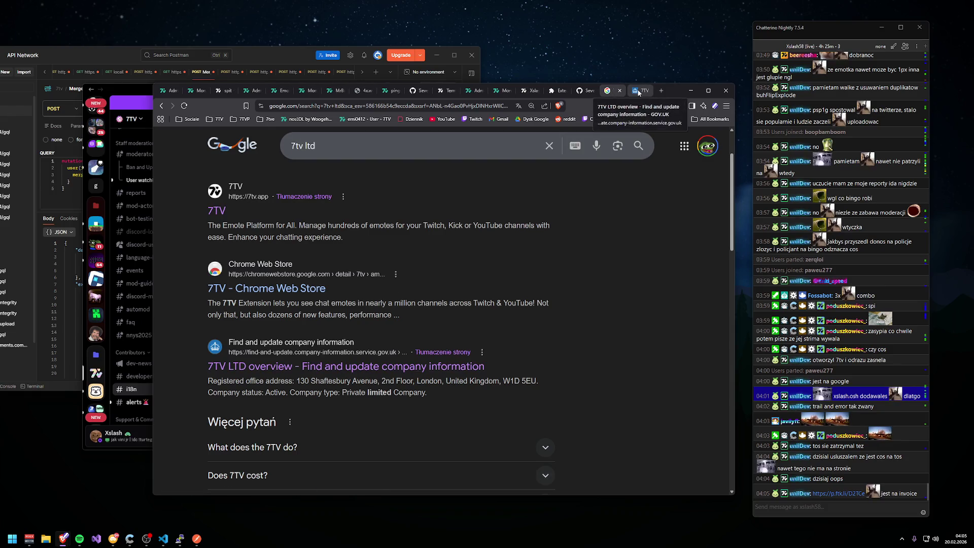
left_click(840, 490)
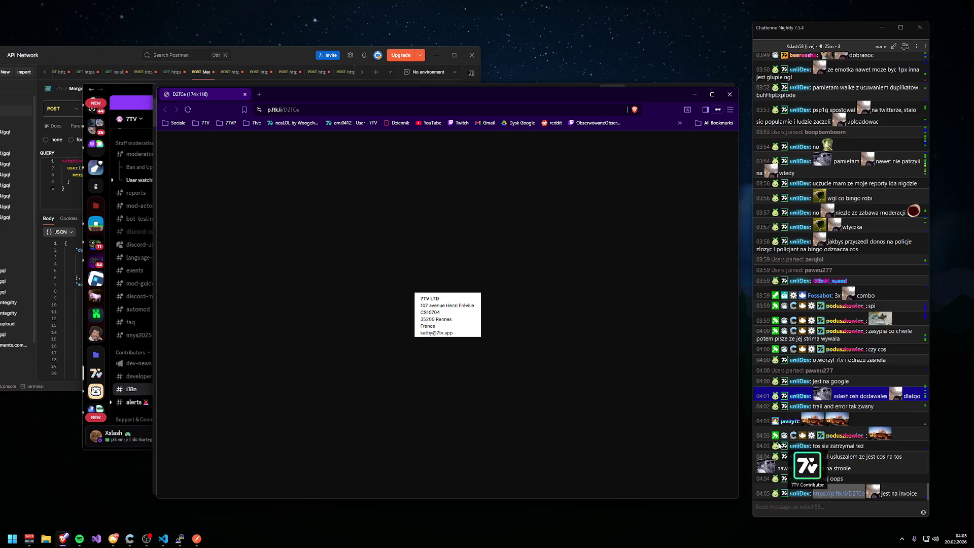
Step: Enlarge the shared 7TV LTD address image to 250%, read it, and close it
scroll(494, 327, "up", 6, "ctrl")
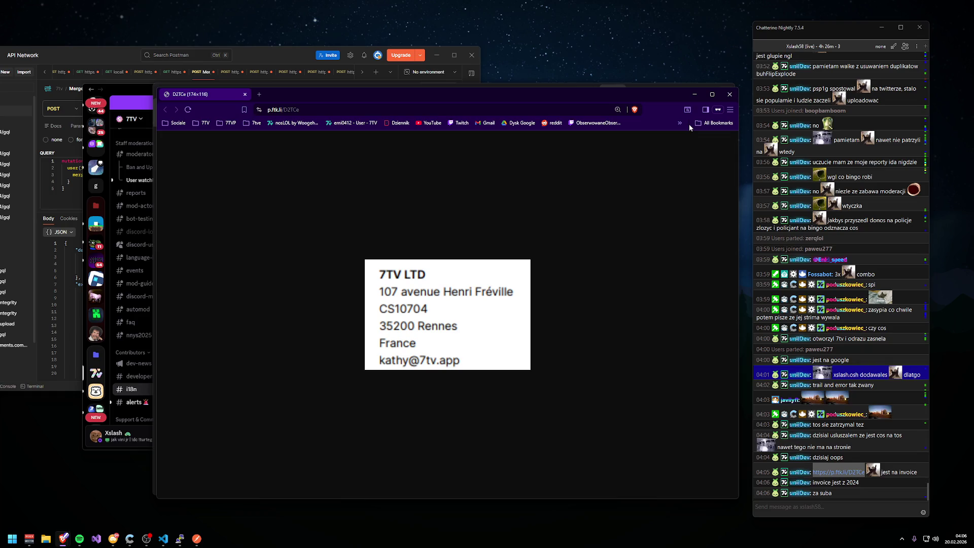
left_click(729, 93)
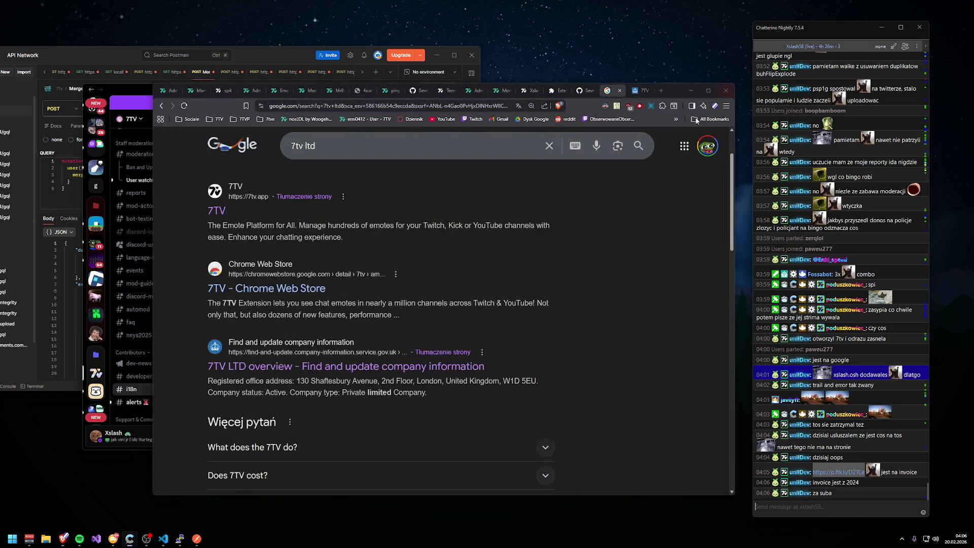
Step: Load 7tv.app in a new tab and go to the account settings (Ustawienia) page
left_click(660, 91)
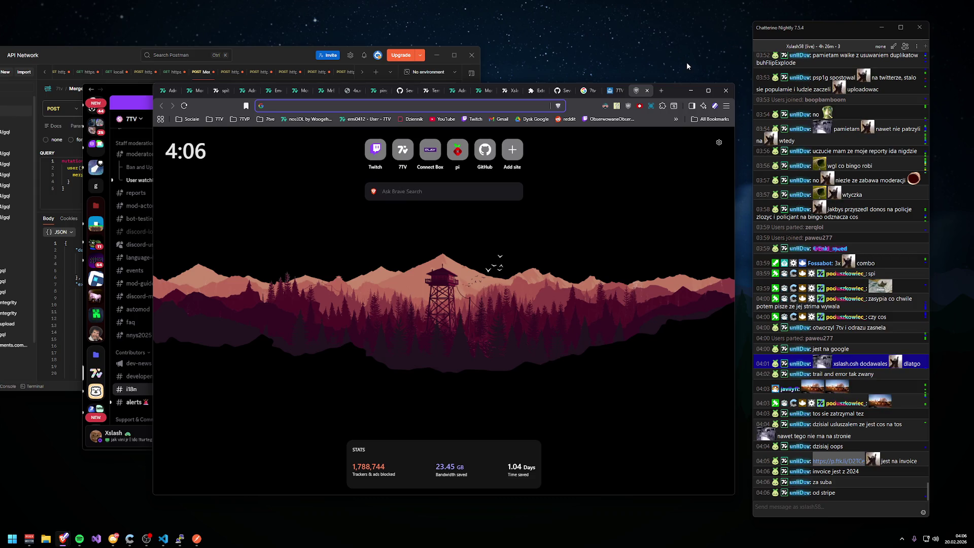
type("7tv.app")
key("Return")
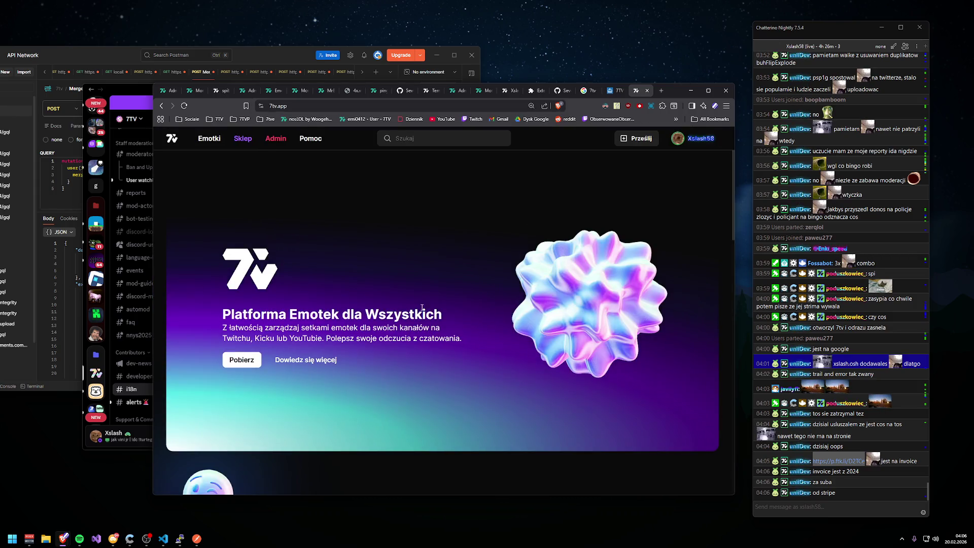
left_click(678, 138)
left_click(664, 254)
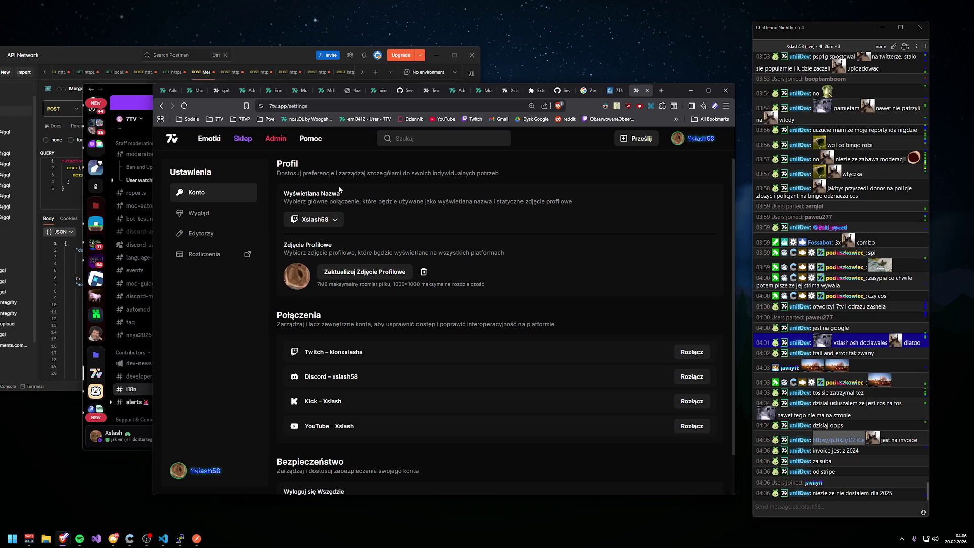
Step: Visit the 7TV store (Sklep) and emote catalog (Emotki), then bring Discord forward and move it up-left
mouse_move(672, 92)
left_mouse_down()
mouse_move(672, 421)
mouse_move(679, 72)
left_mouse_up()
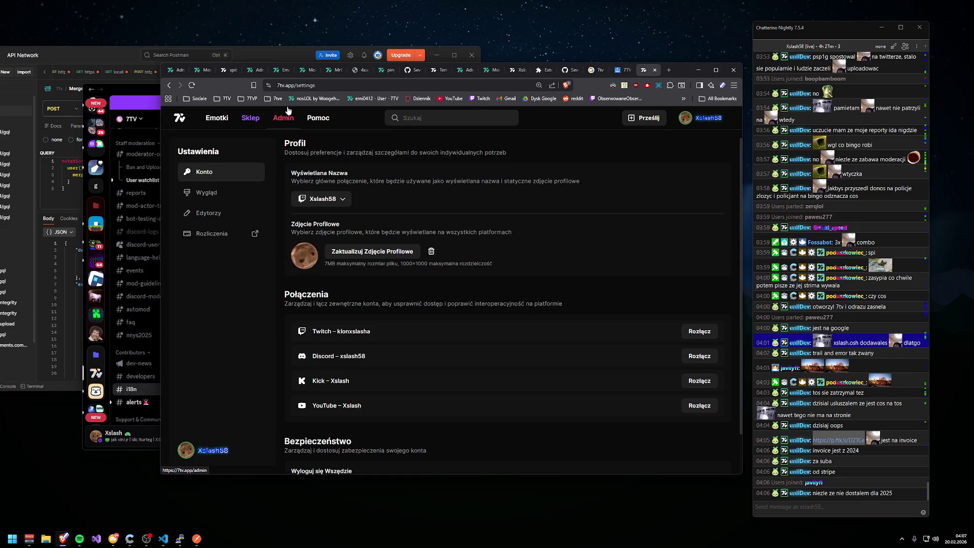
left_click(263, 125)
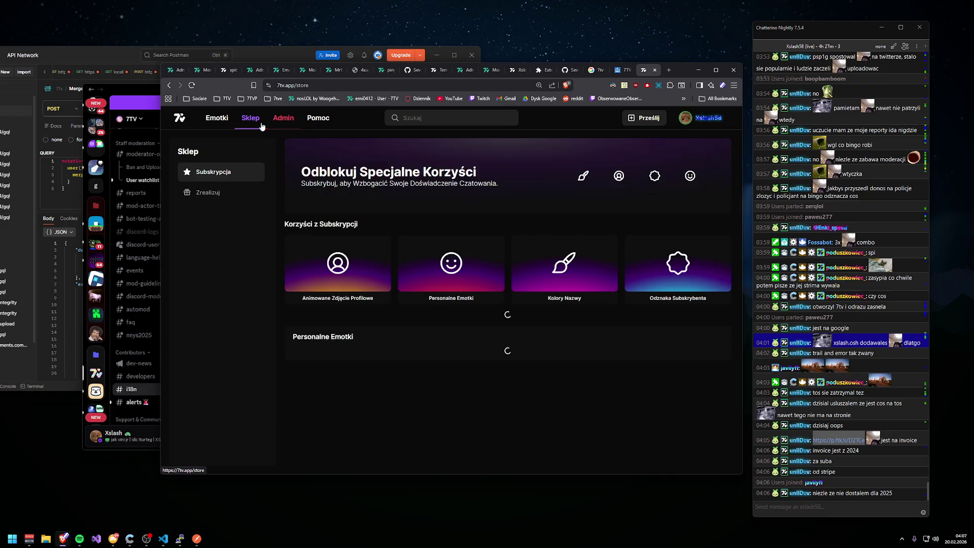
left_click(178, 122)
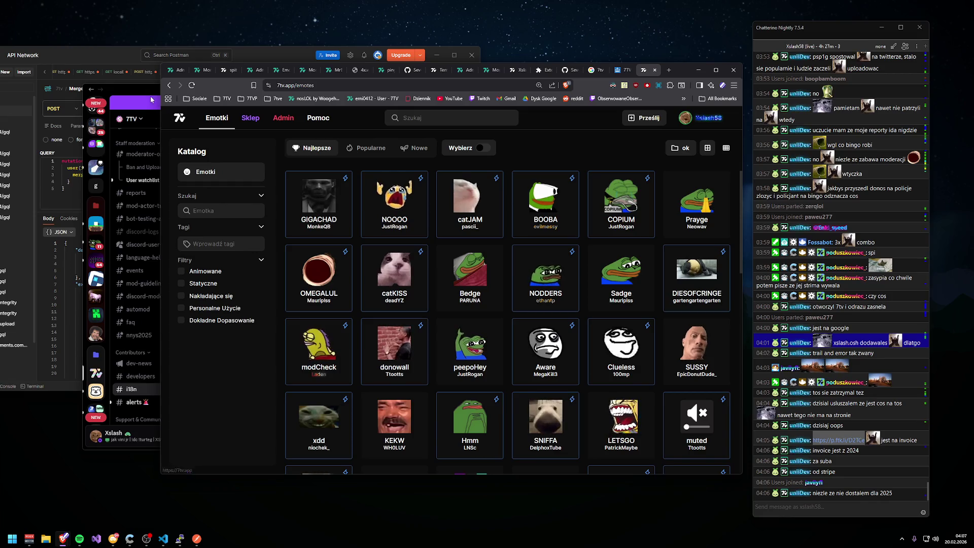
left_click(144, 96)
left_click_drag(145, 96, 107, 67)
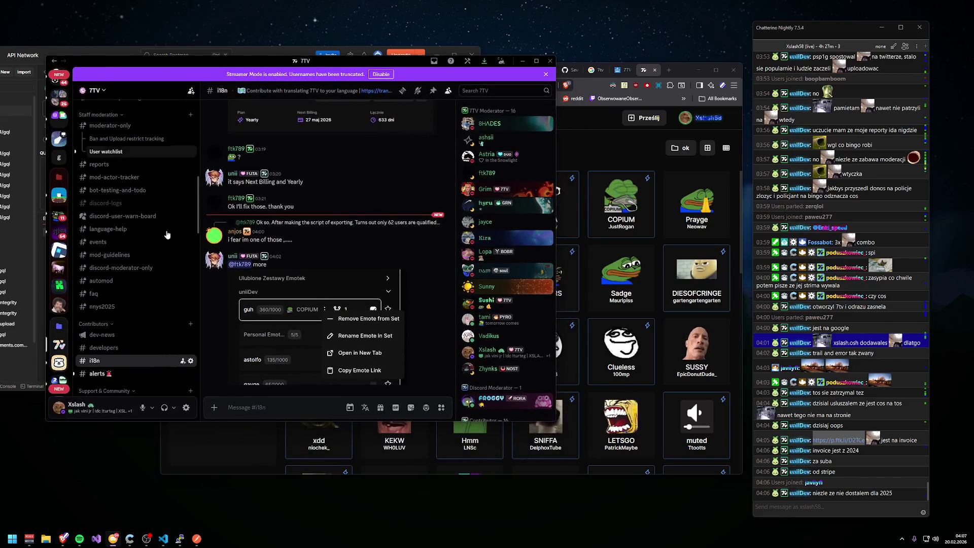
Step: Bring the browser forward and open the shared p.ftk.li/eNIU screenshot link from chat
left_click(212, 443)
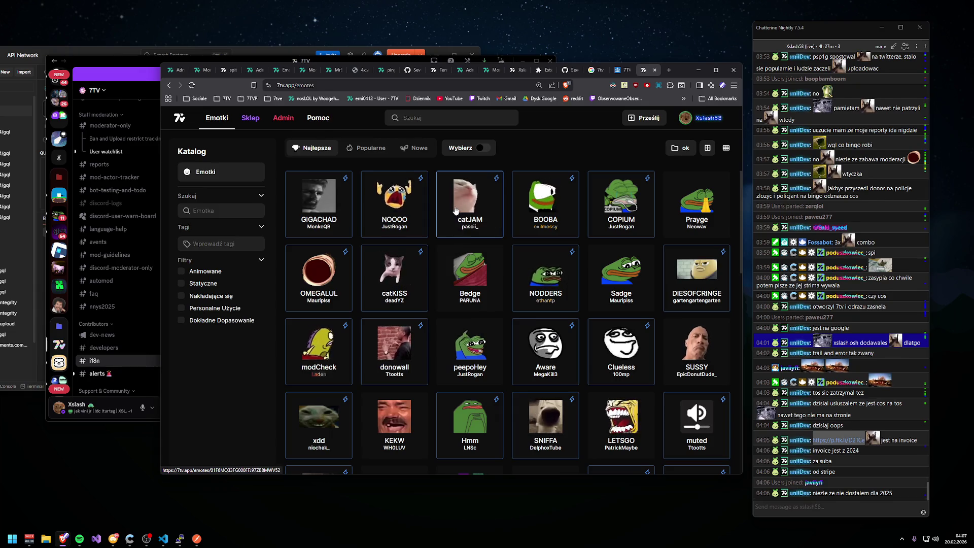
left_click(837, 492)
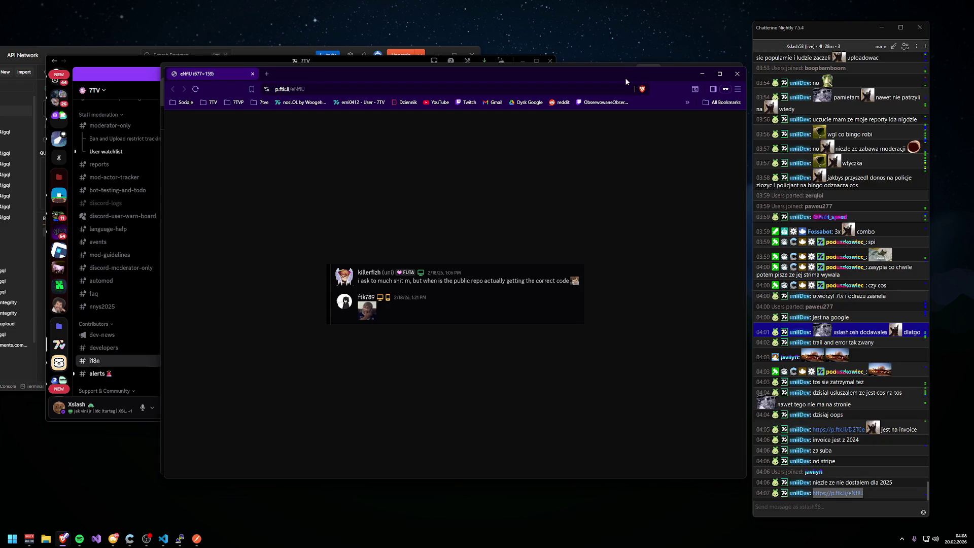
Step: Close the p.ftk.li screenshot window and go from the emote catalog to the 7tv.app home page
mouse_move(625, 82)
left_mouse_down()
mouse_move(486, 250)
mouse_move(486, 294)
left_mouse_up()
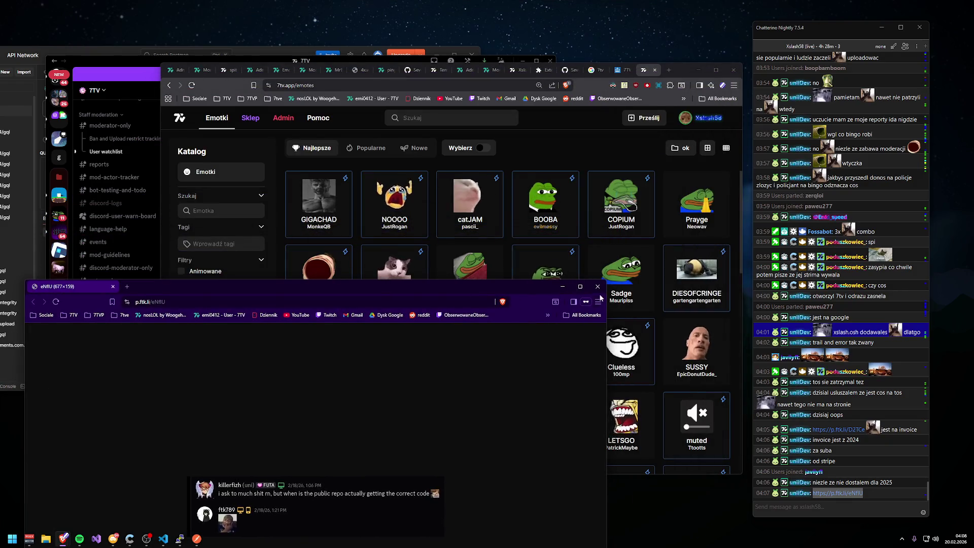
left_click(598, 286)
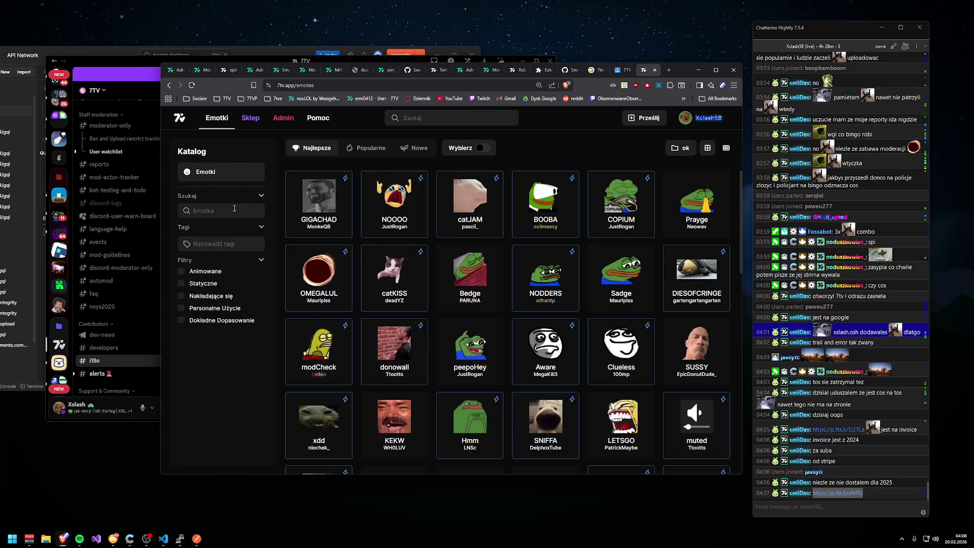
left_click(180, 120)
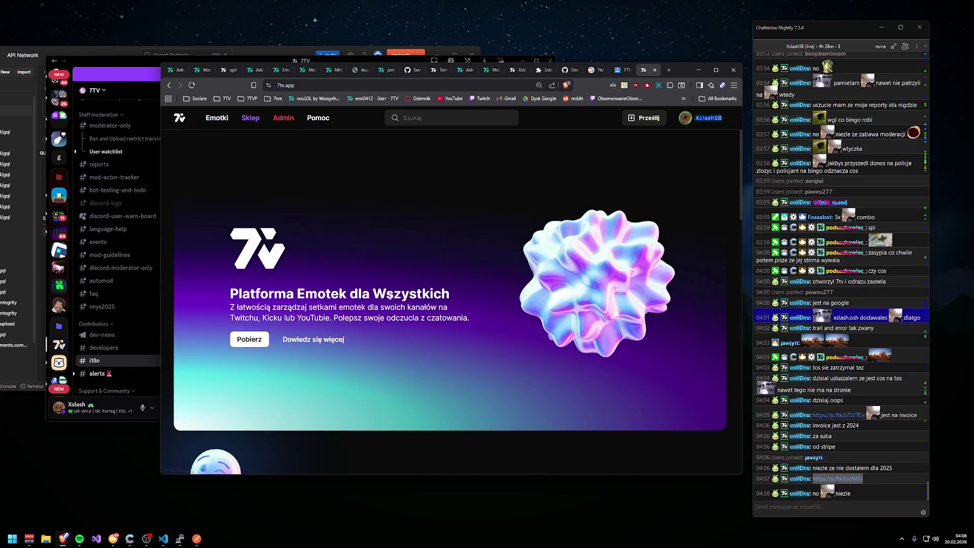
Step: Scroll to the 'Dostępne Źródło' section and follow Wspomóż to github.com/SevenTV
scroll(401, 277, "down", 1)
scroll(401, 248, "down", 4)
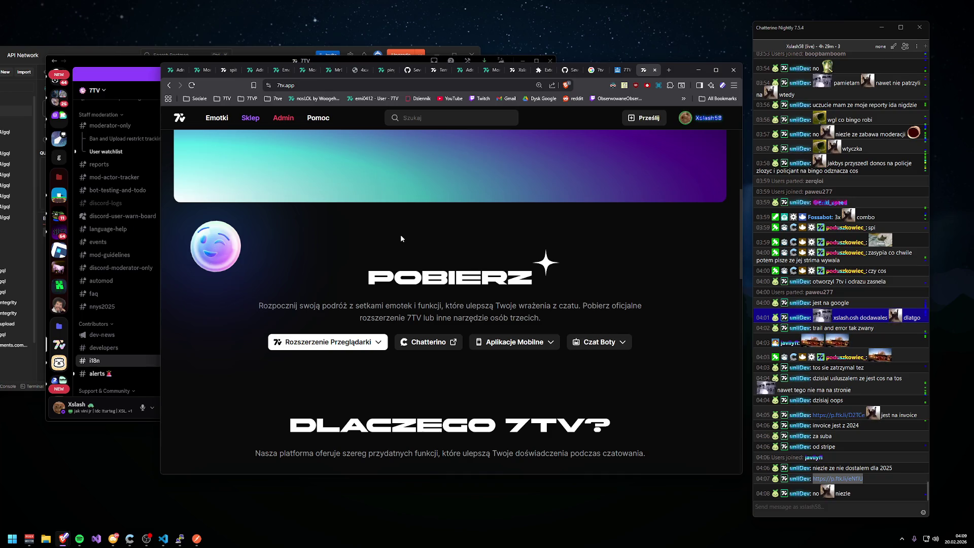
scroll(607, 277, "down", 10)
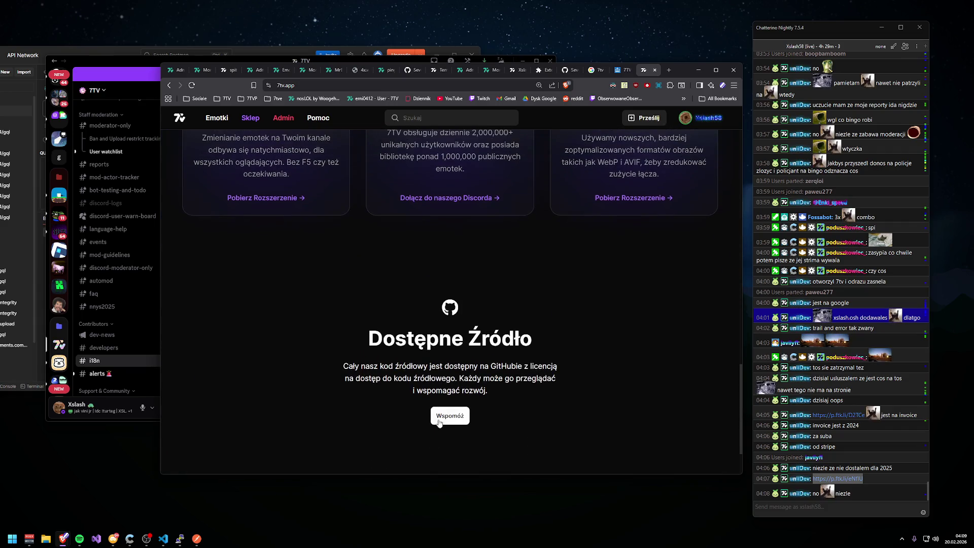
left_click(440, 418)
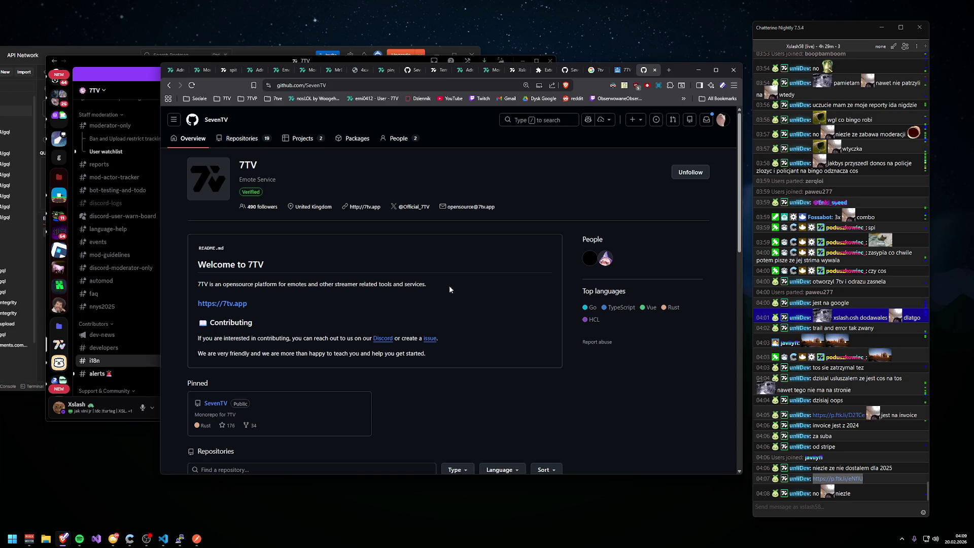
Step: Browse SevenTV's repository list and open the pinned SevenTV/SevenTV monorepo
scroll(557, 314, "down", 10)
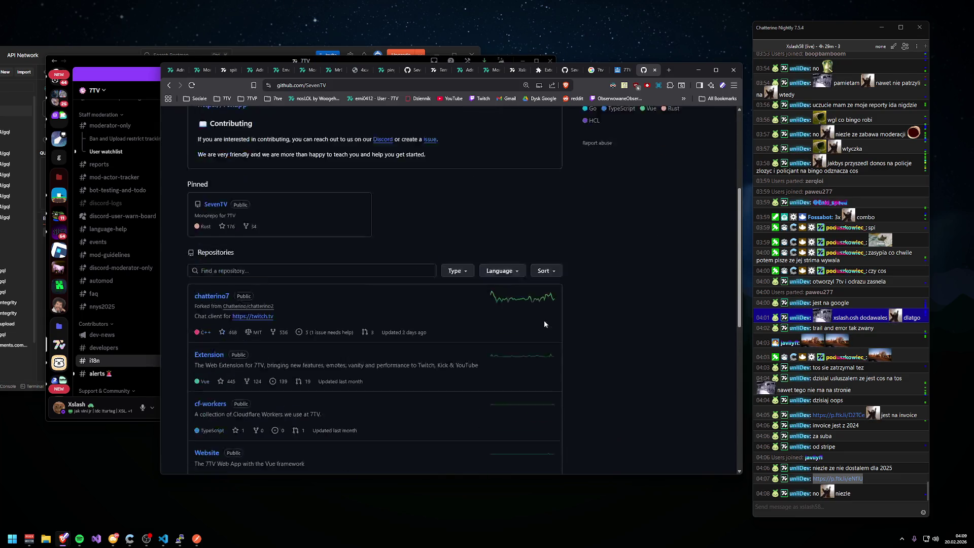
scroll(535, 327, "up", 5)
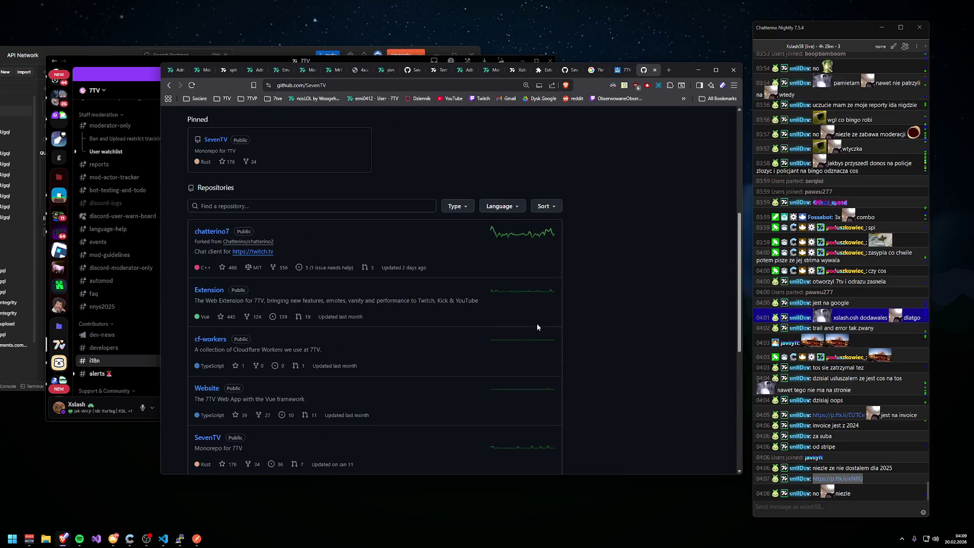
scroll(505, 343, "down", 8)
scroll(510, 326, "up", 6)
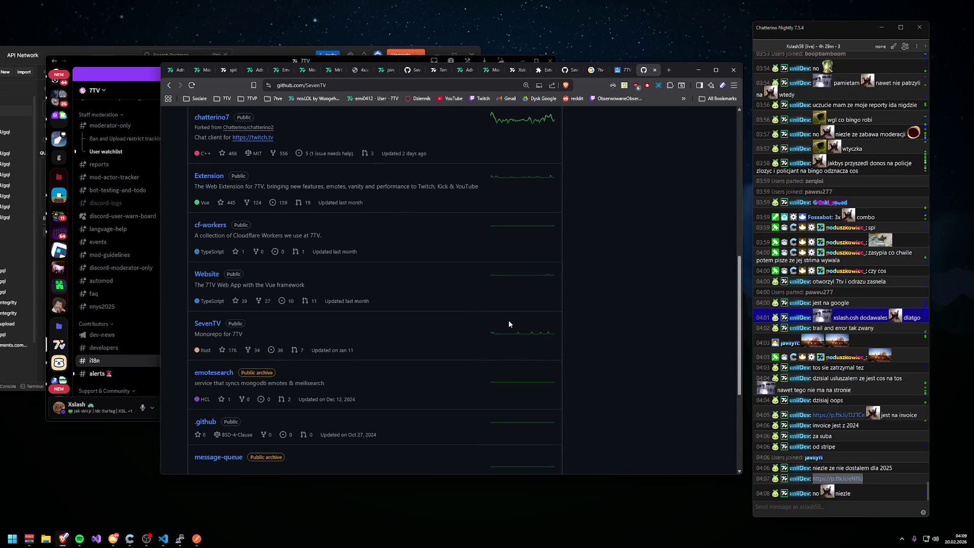
scroll(510, 310, "up", 1)
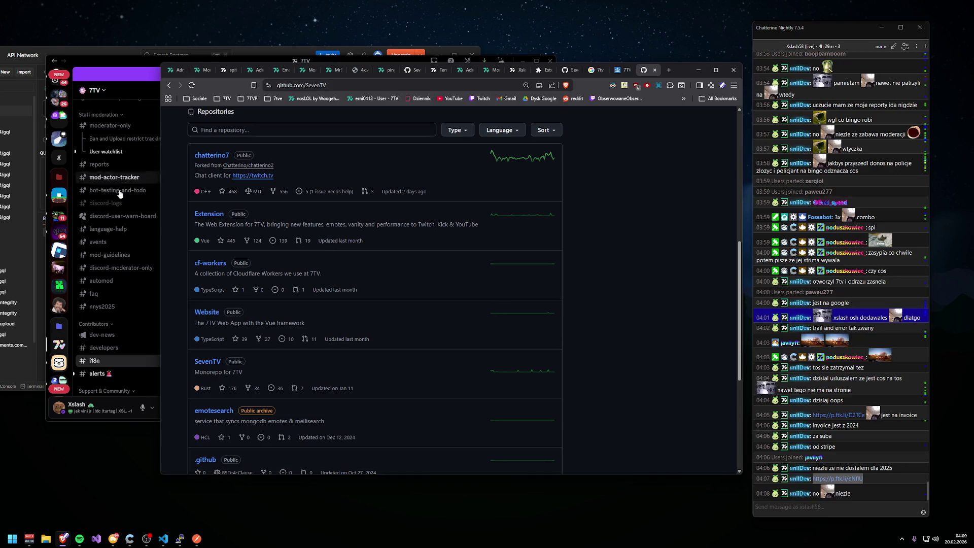
scroll(119, 219, "down", 2)
scroll(119, 219, "down", 5)
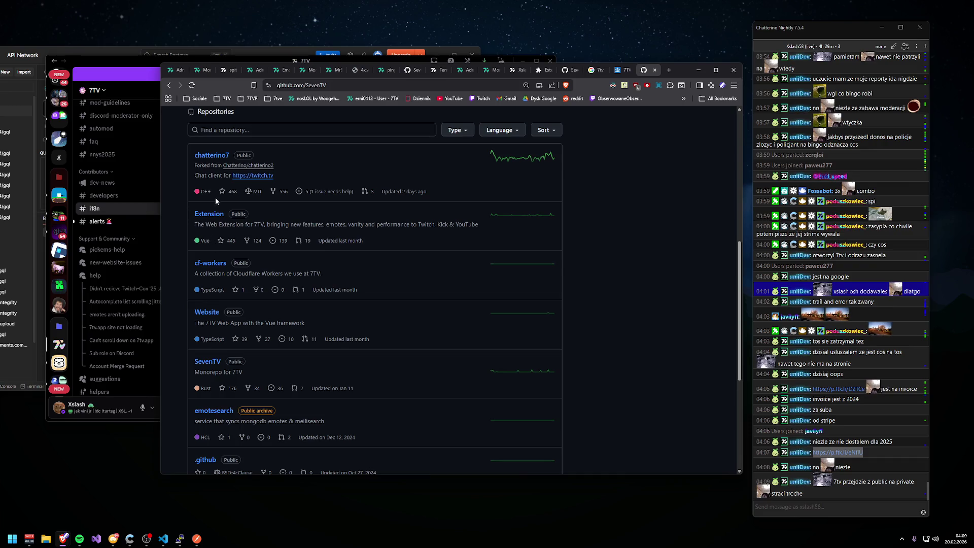
scroll(279, 254, "up", 2)
scroll(295, 209, "down", 4)
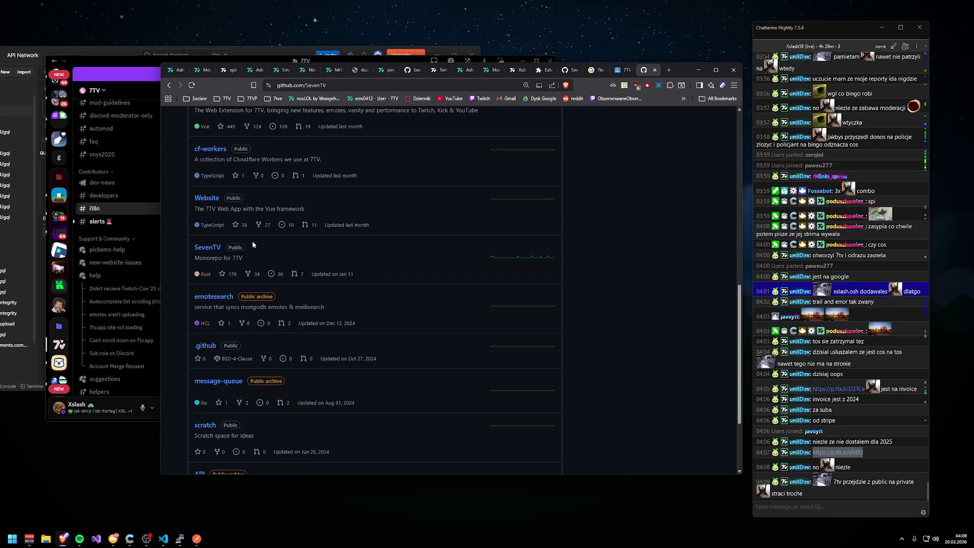
scroll(252, 244, "up", 5)
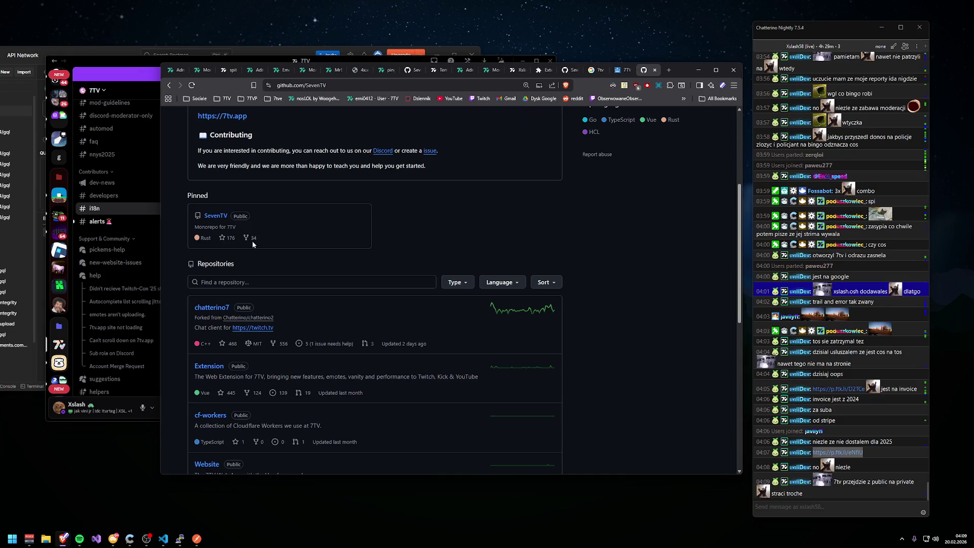
scroll(252, 244, "down", 3)
scroll(249, 244, "up", 3)
scroll(213, 223, "down", 1)
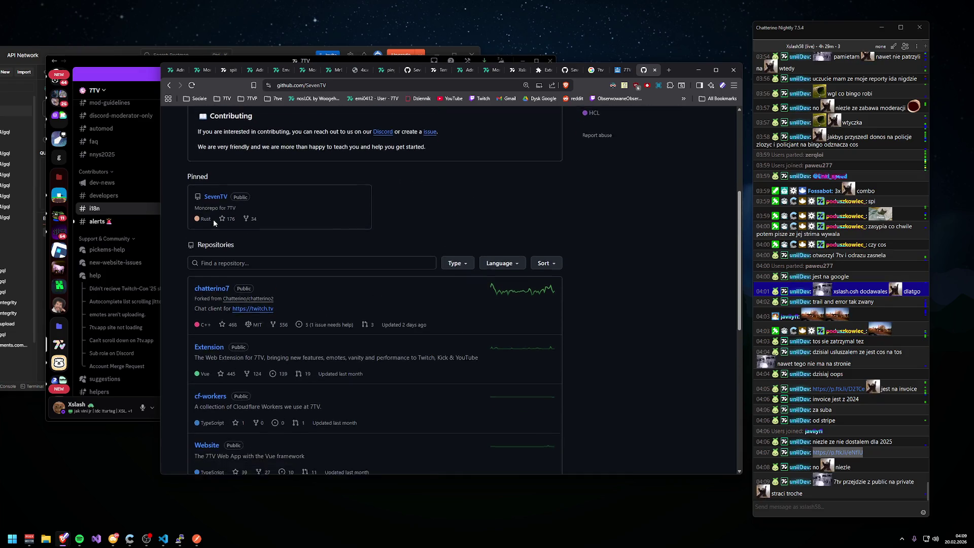
scroll(213, 223, "down", 1)
double_click(214, 223)
left_click(213, 179)
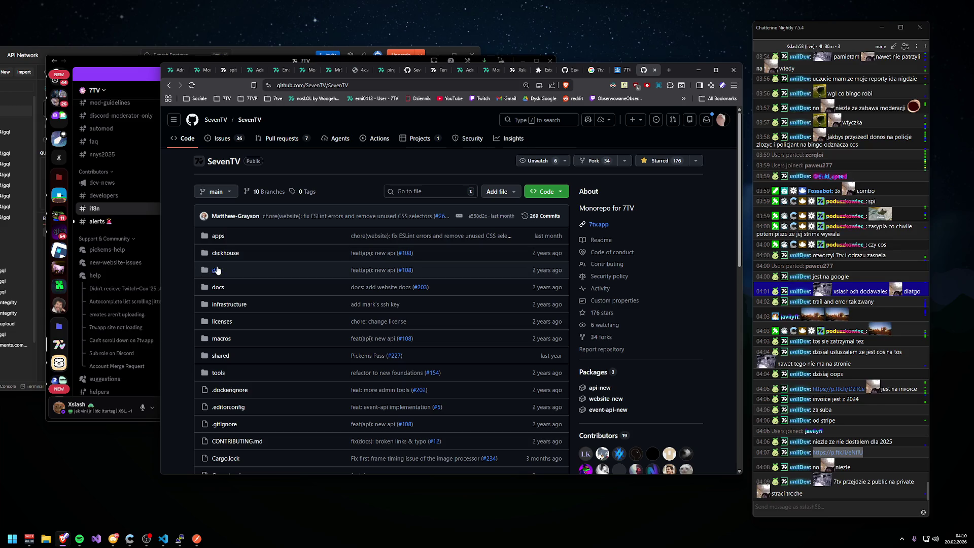
scroll(217, 270, "down", 5)
scroll(357, 190, "up", 5)
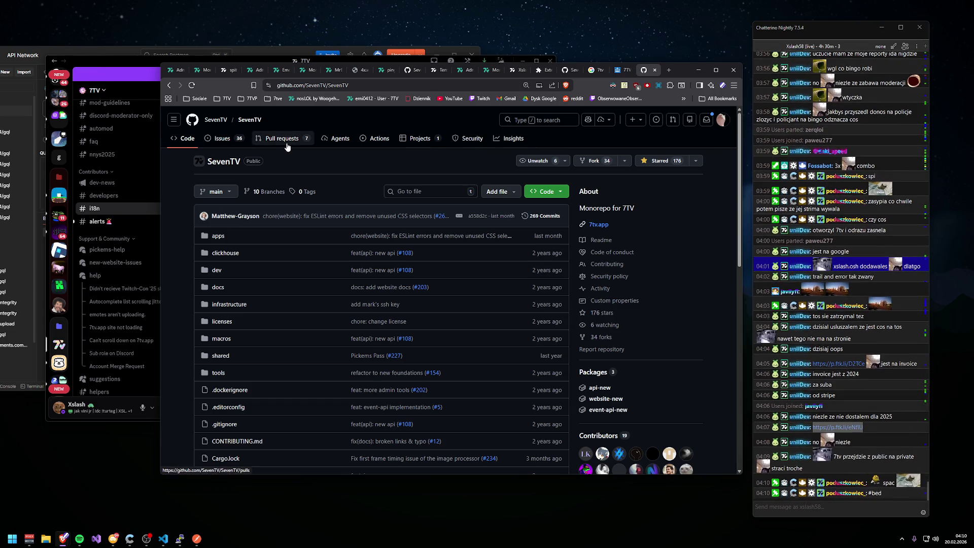
Step: Scroll through the repo's seven open pull requests, then bring the Discord #i18n window forward
left_click(287, 146)
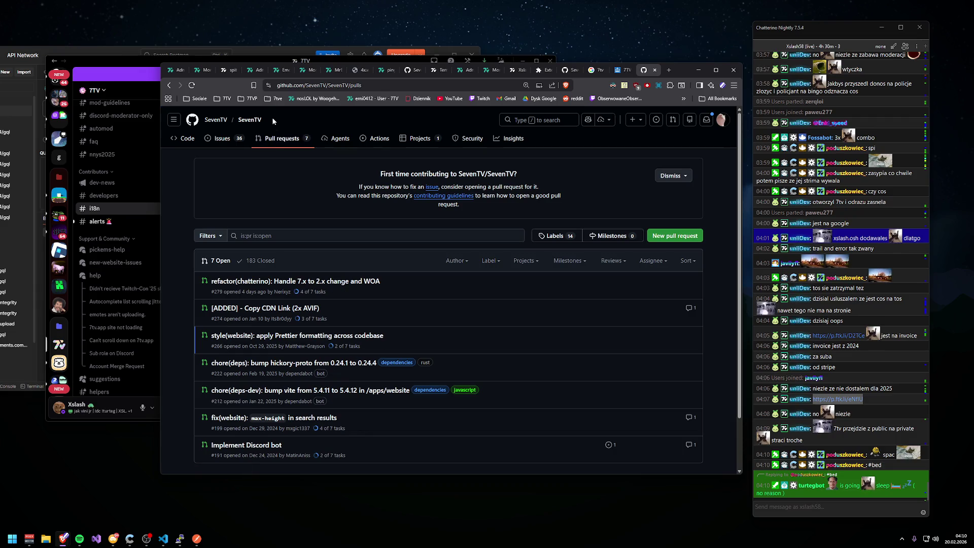
scroll(264, 217, "down", 1)
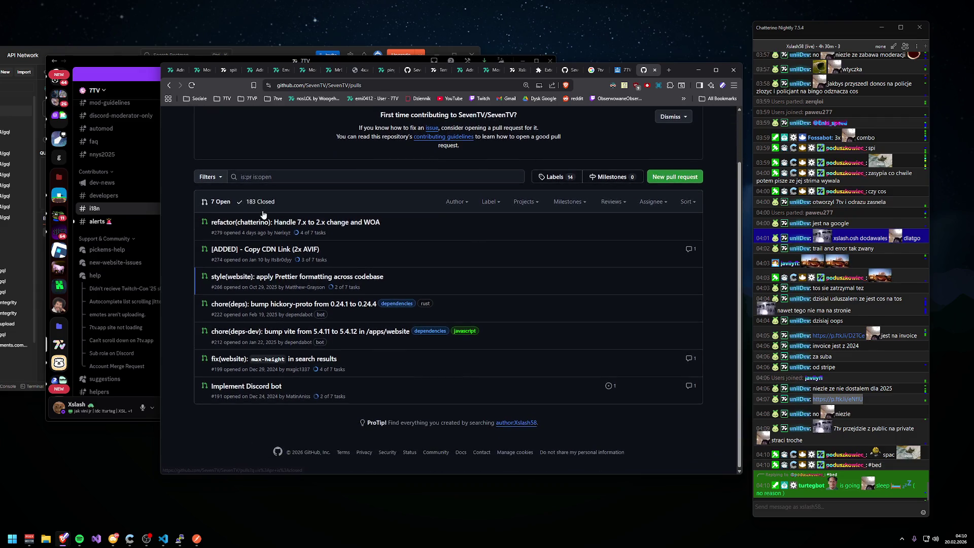
scroll(263, 217, "down", 1)
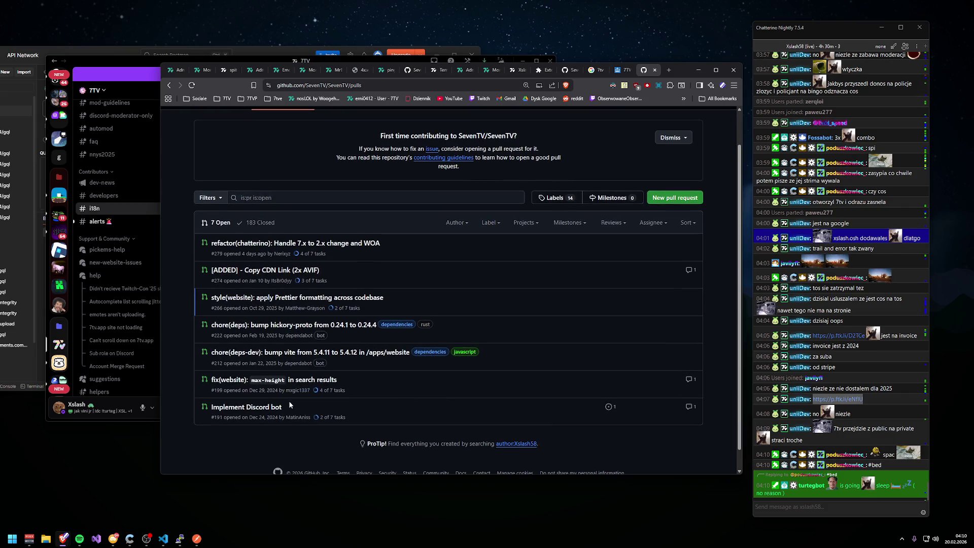
mouse_move(278, 407)
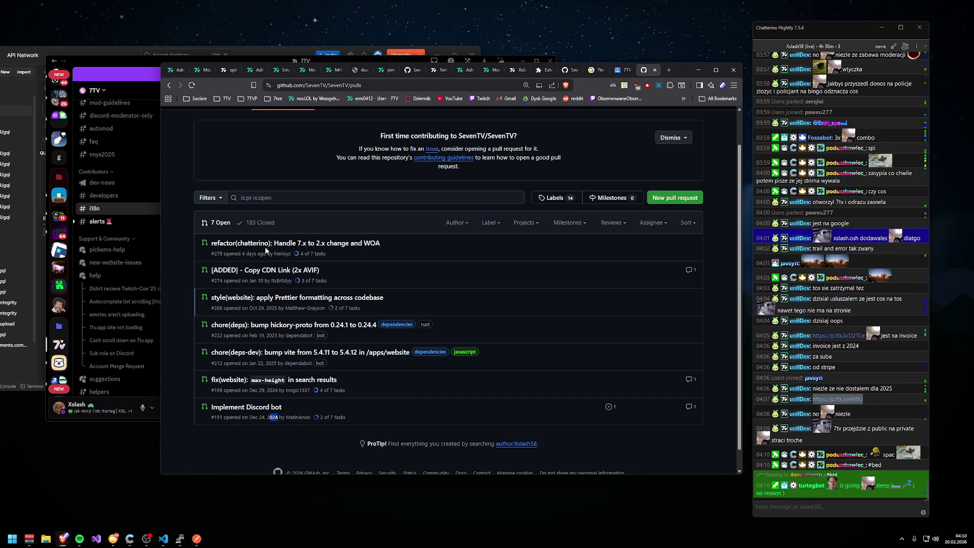
left_click(100, 56)
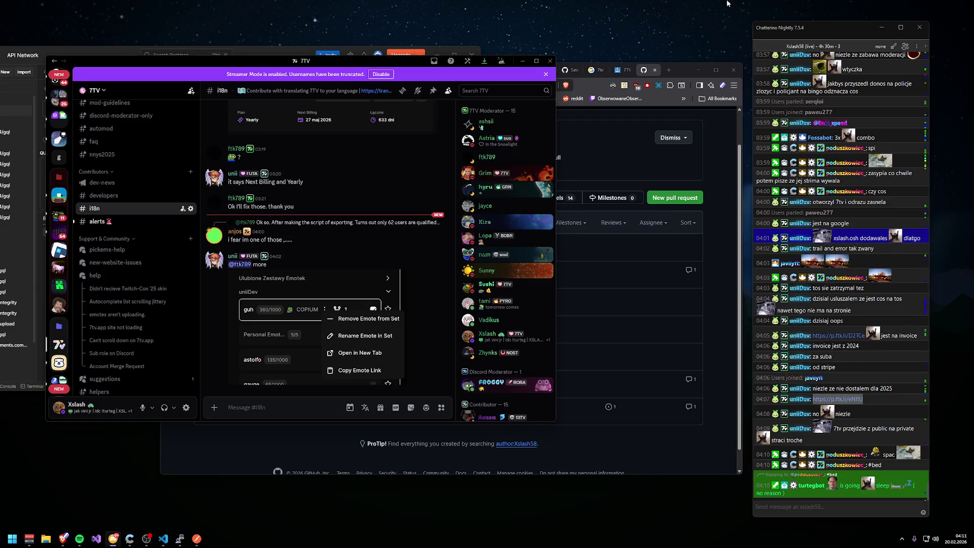
scroll(843, 339, "up", 1)
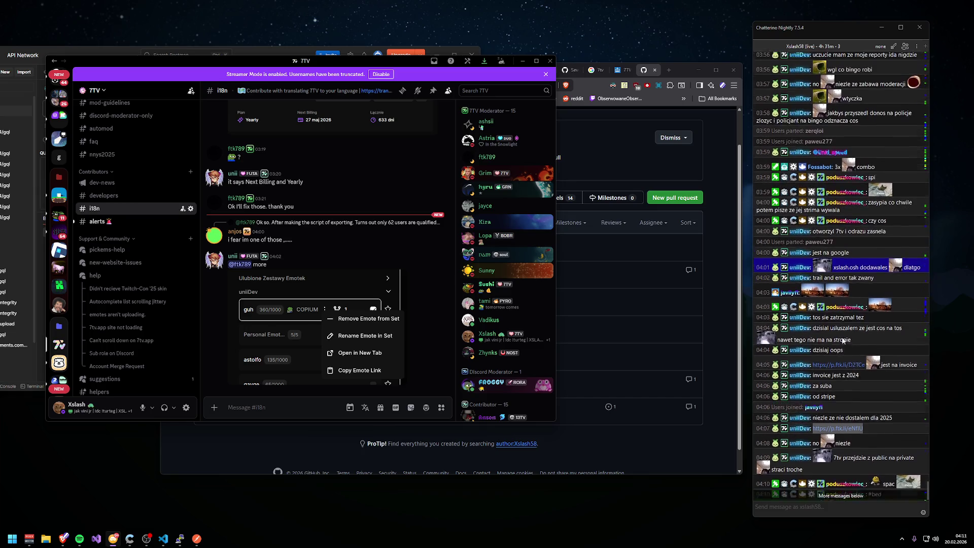
scroll(842, 340, "down", 1)
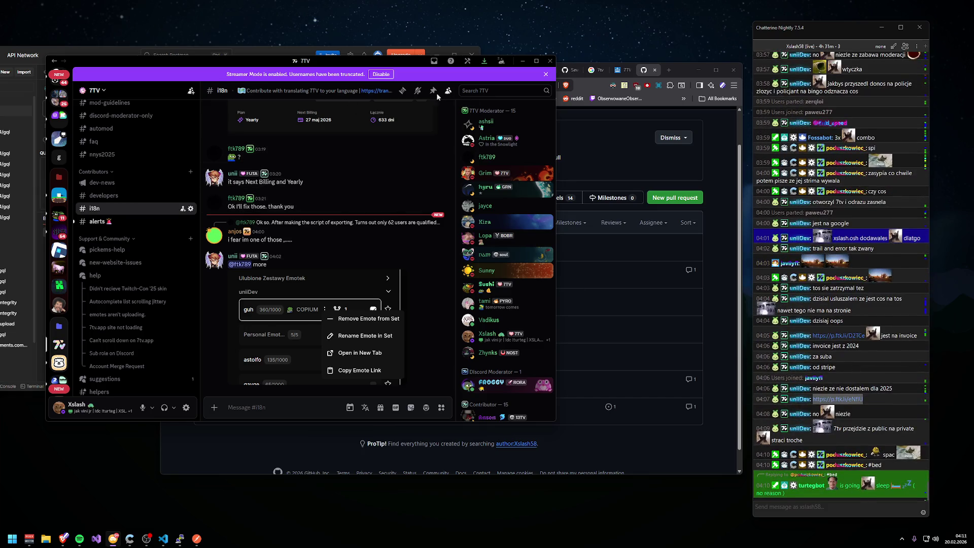
left_click(522, 61)
scroll(355, 262, "up", 1)
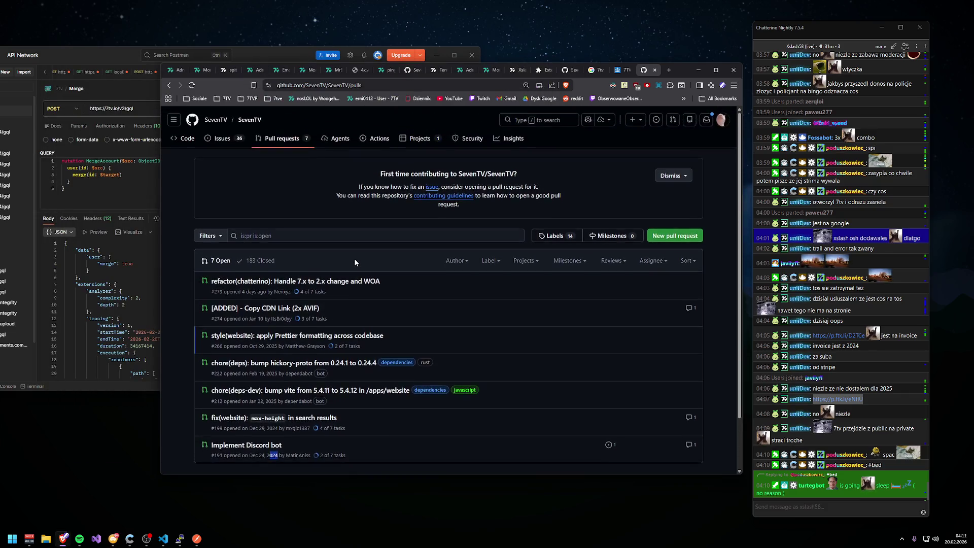
scroll(355, 263, "down", 1)
scroll(355, 262, "up", 1)
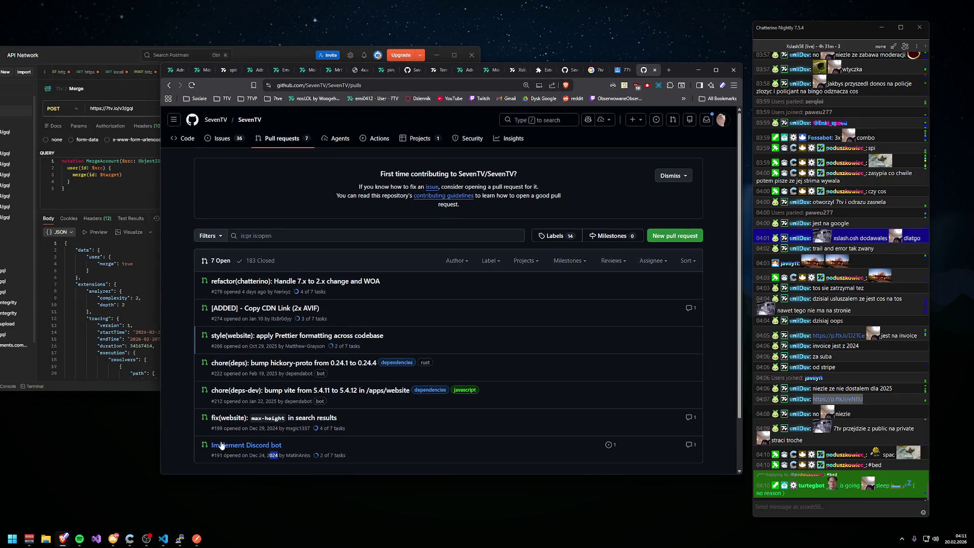
mouse_move(116, 531)
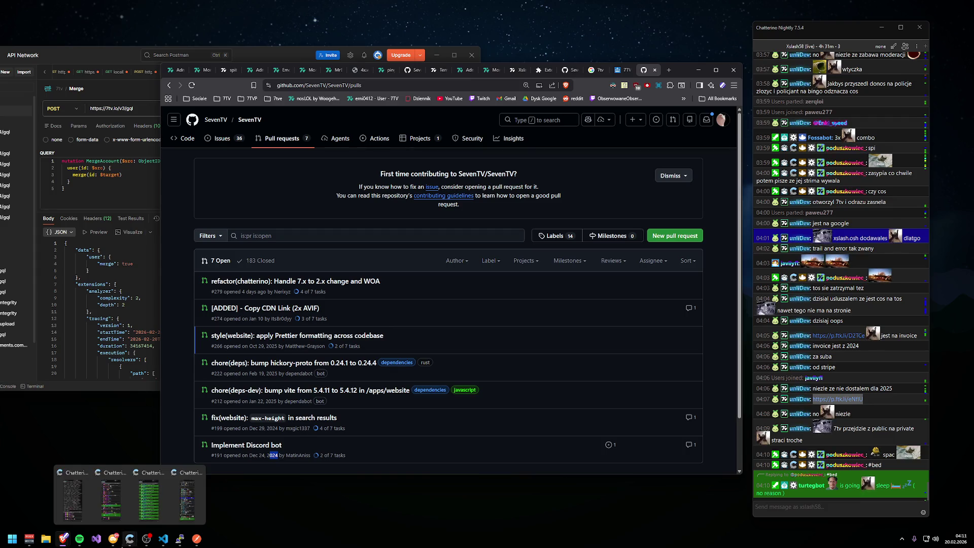
left_click(119, 543)
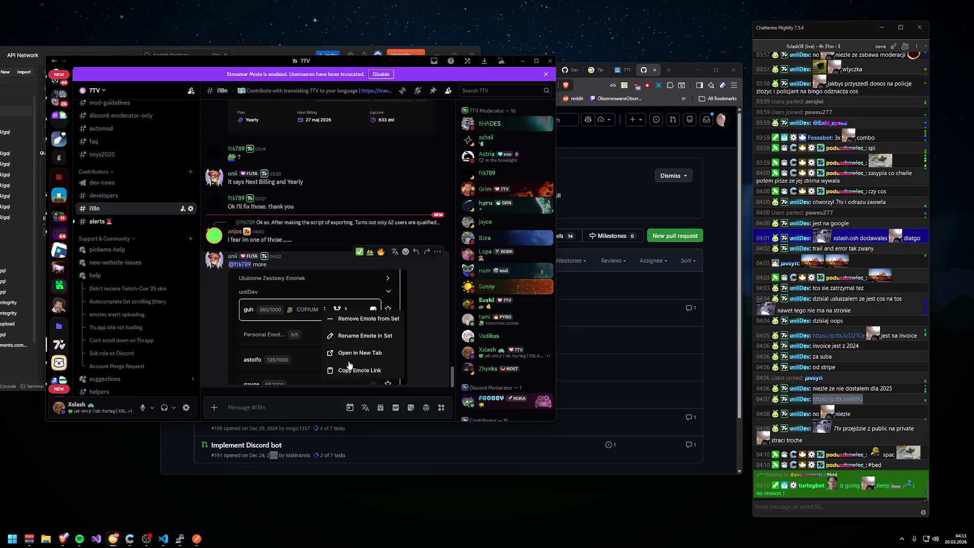
scroll(236, 320, "up", 2)
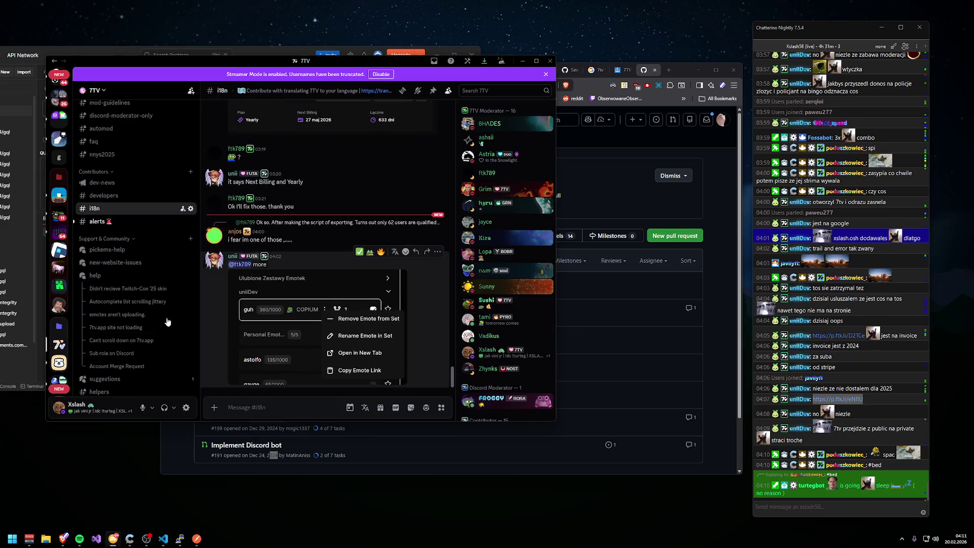
scroll(152, 315, "down", 5)
scroll(149, 312, "down", 10)
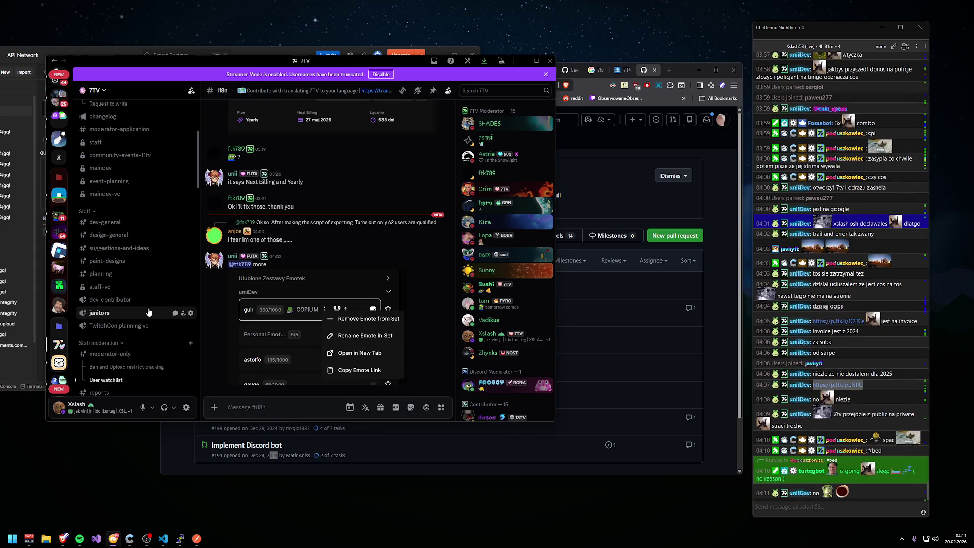
scroll(121, 249, "down", 2)
scroll(121, 248, "up", 2)
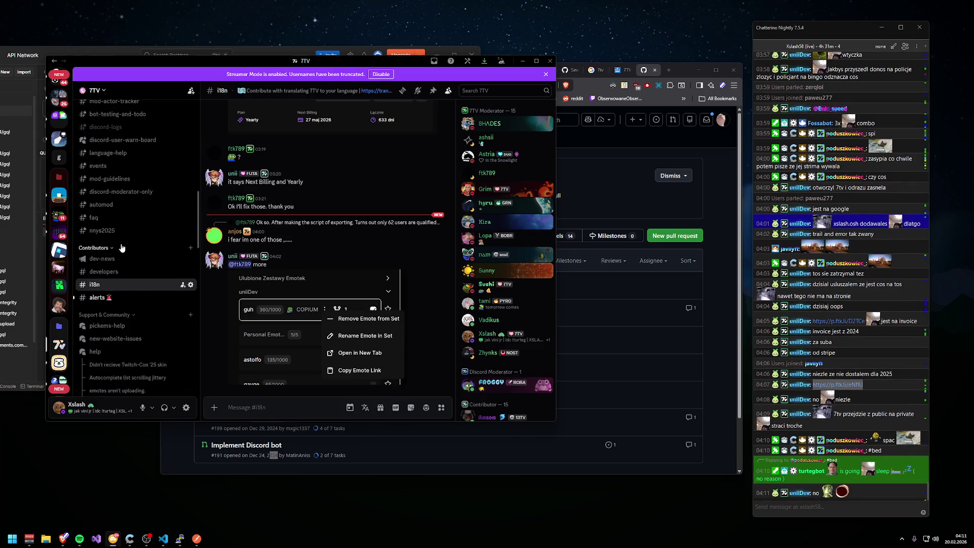
scroll(122, 247, "up", 2)
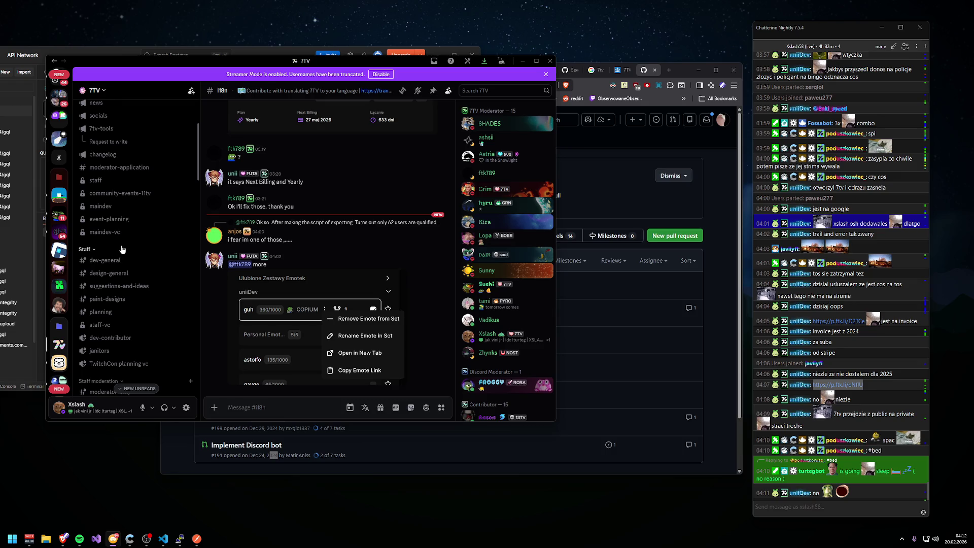
scroll(122, 249, "down", 4)
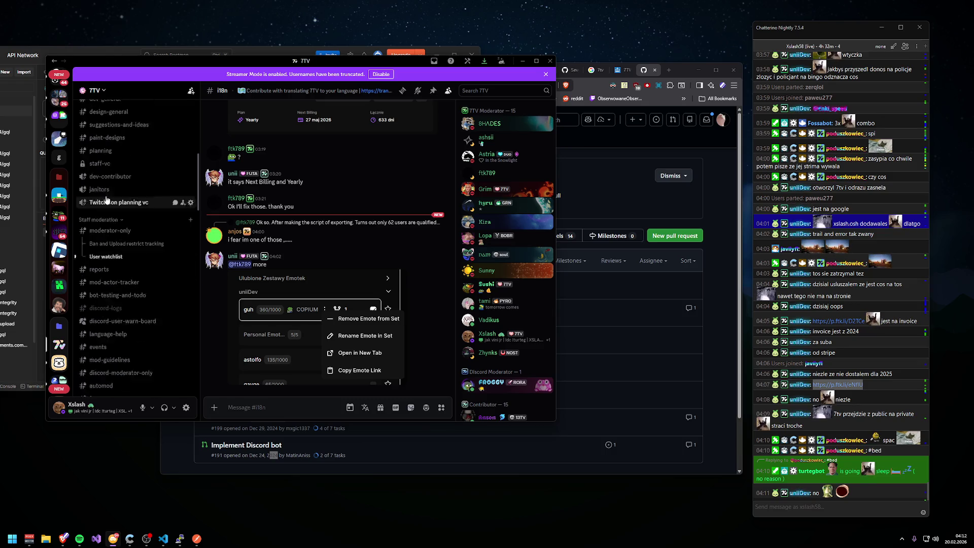
scroll(109, 198, "down", 3)
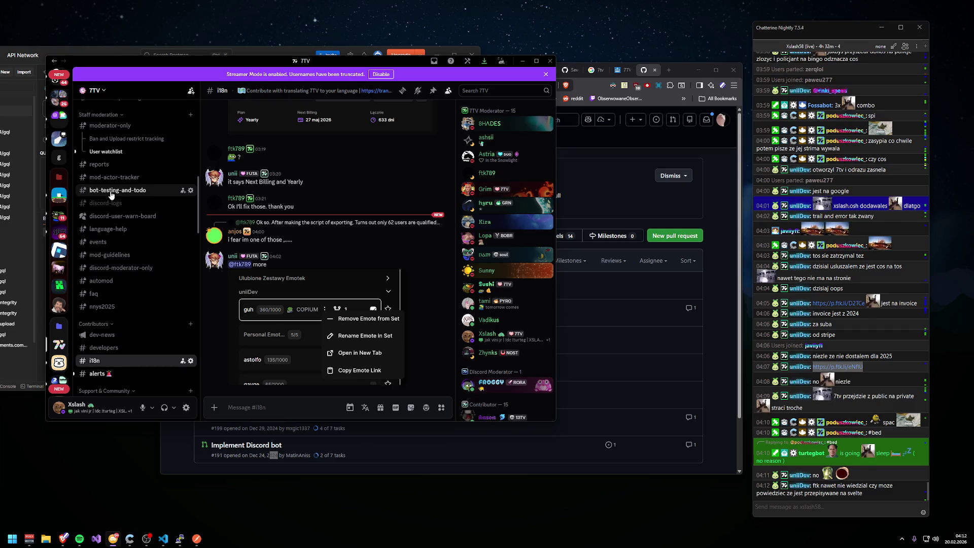
scroll(110, 195, "up", 3)
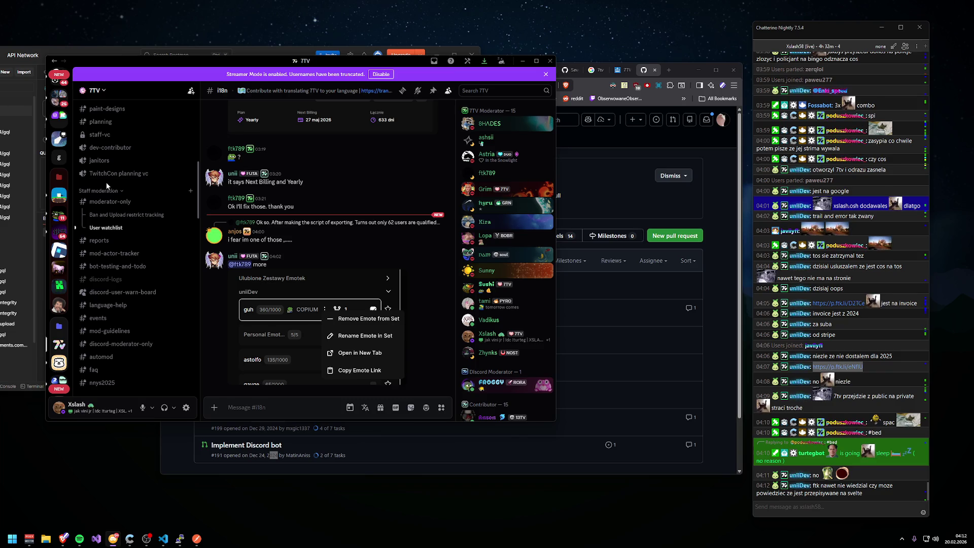
scroll(110, 195, "down", 5)
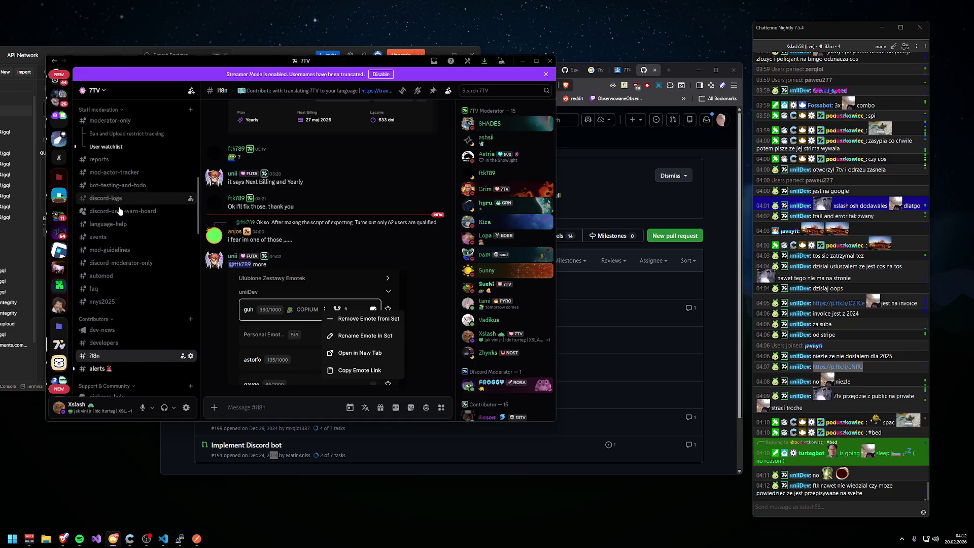
scroll(112, 198, "down", 1)
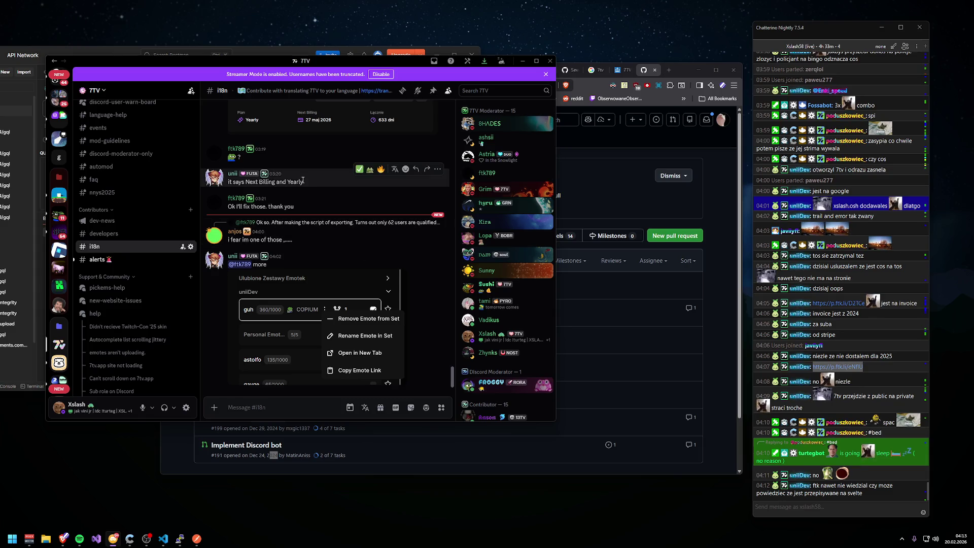
scroll(325, 213, "up", 2)
scroll(161, 209, "up", 1)
scroll(161, 208, "down", 10)
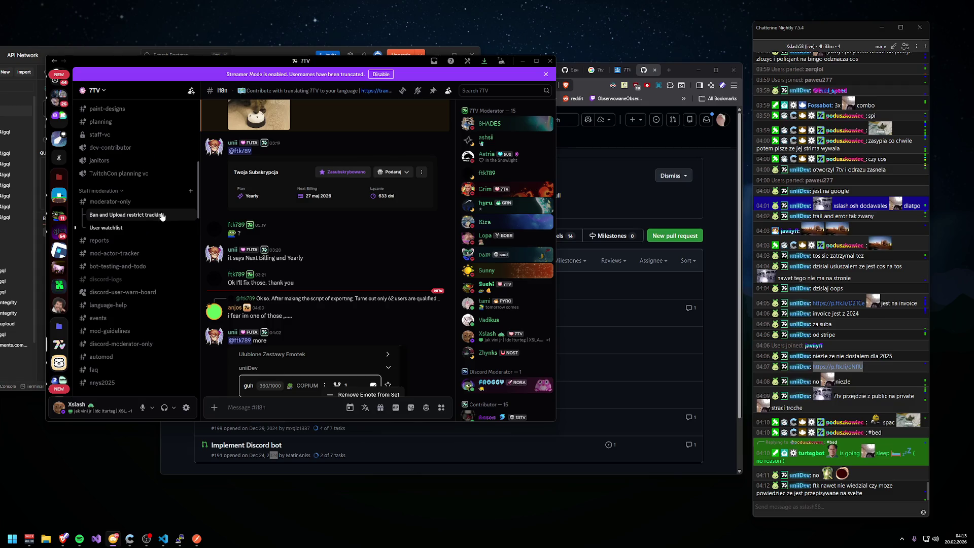
scroll(149, 217, "up", 3)
left_click(103, 230)
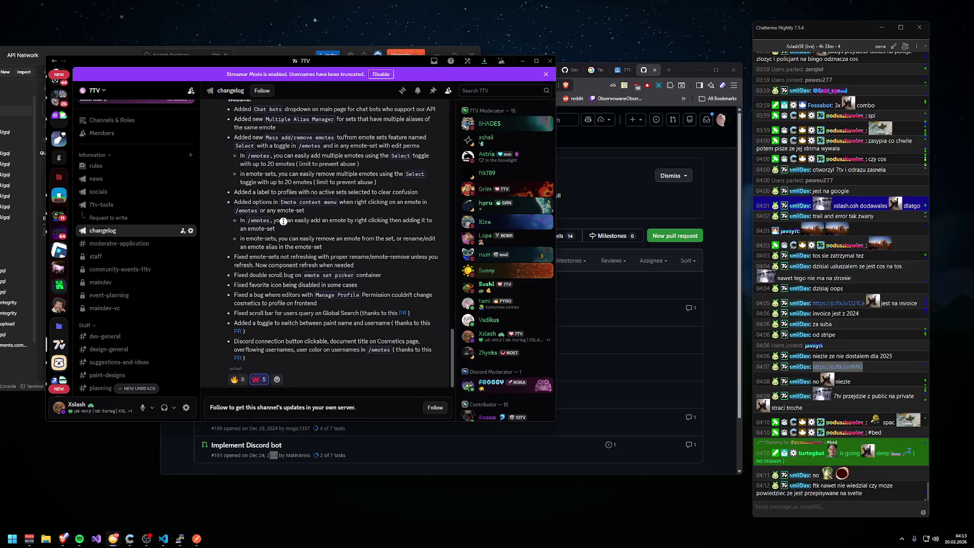
Step: Scroll through #changelog's extension, website and API posts to the 09 January 2026 website update
scroll(280, 164, "up", 3)
scroll(279, 163, "up", 15)
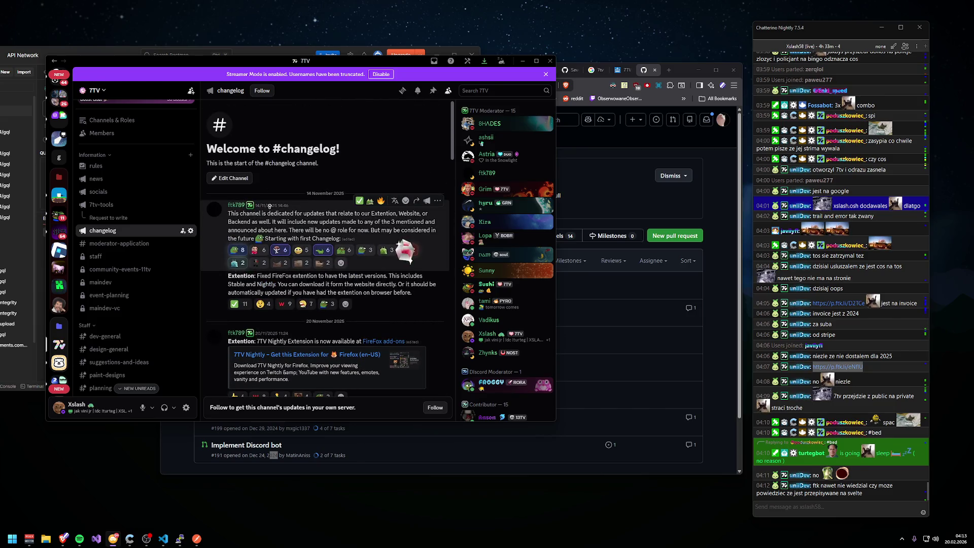
scroll(267, 178, "down", 3)
scroll(263, 188, "up", 3)
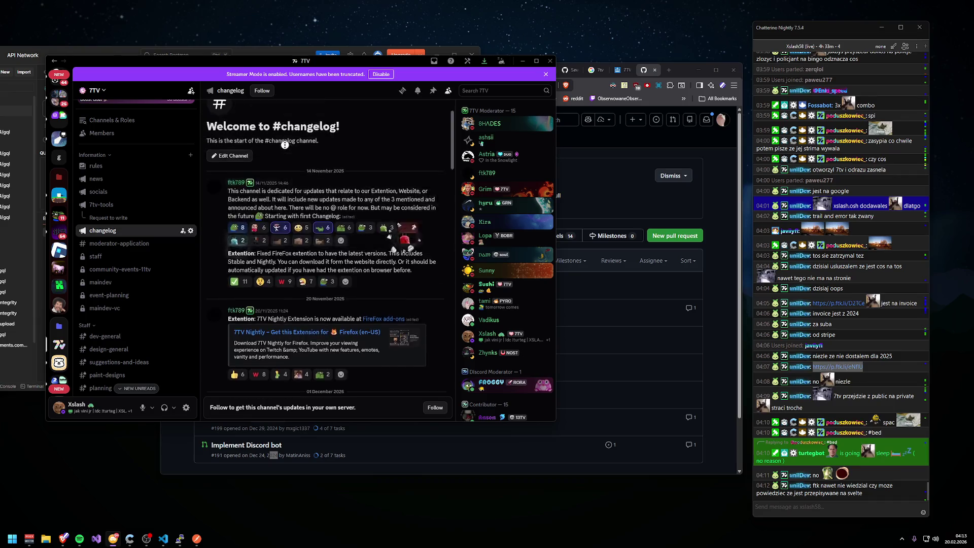
scroll(279, 260, "down", 15)
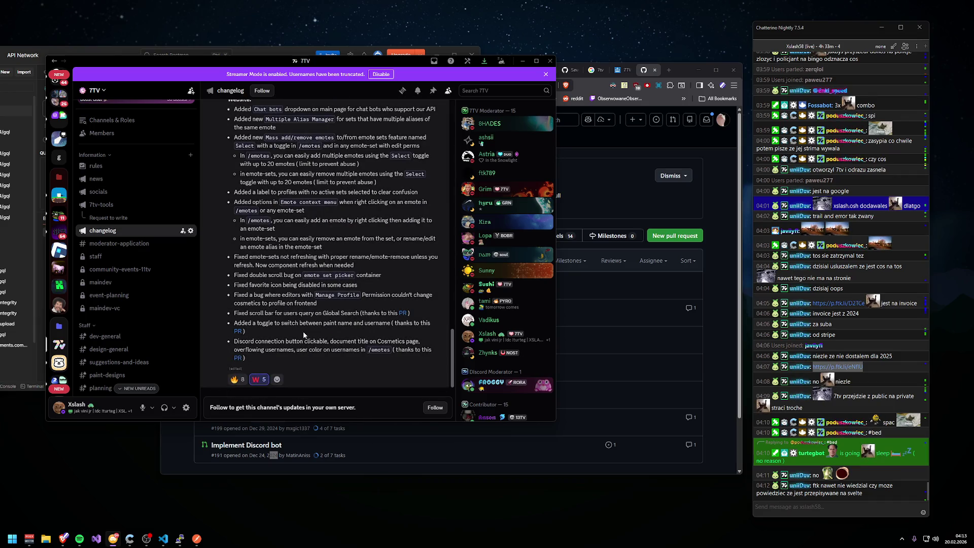
scroll(304, 334, "up", 4)
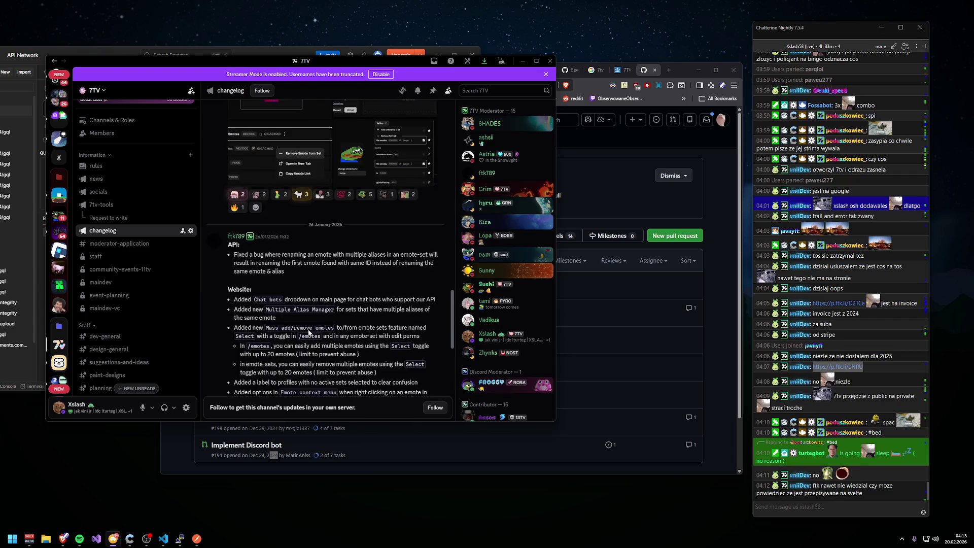
scroll(261, 362, "down", 3)
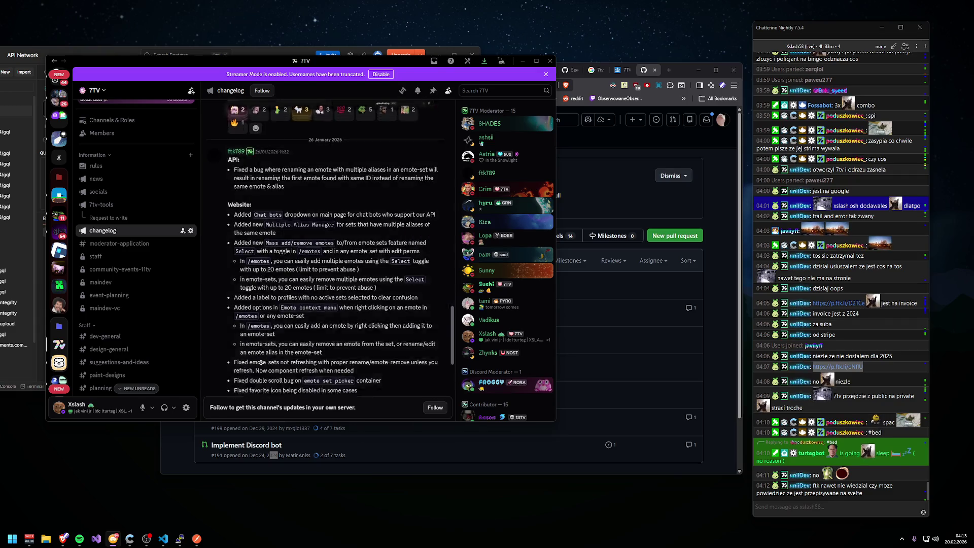
scroll(269, 324, "up", 4)
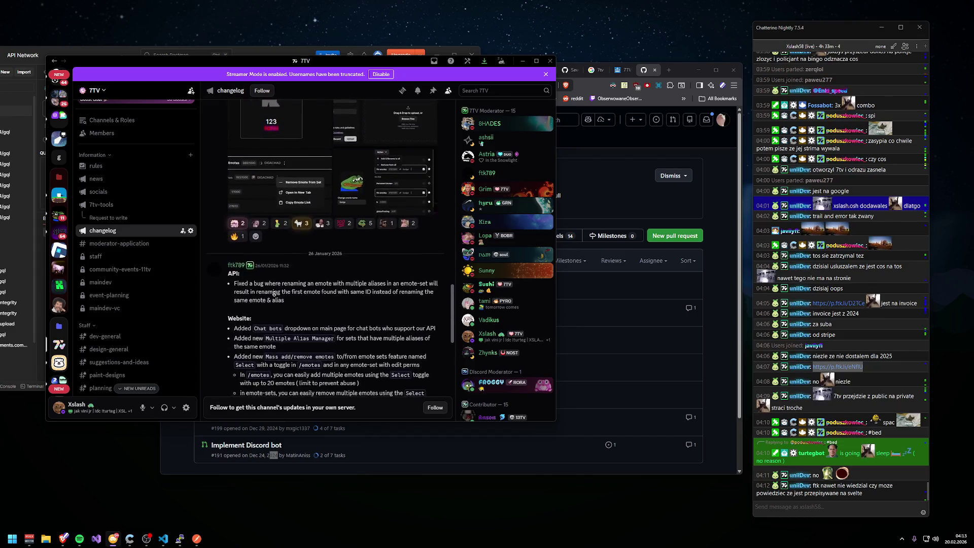
scroll(274, 293, "down", 6)
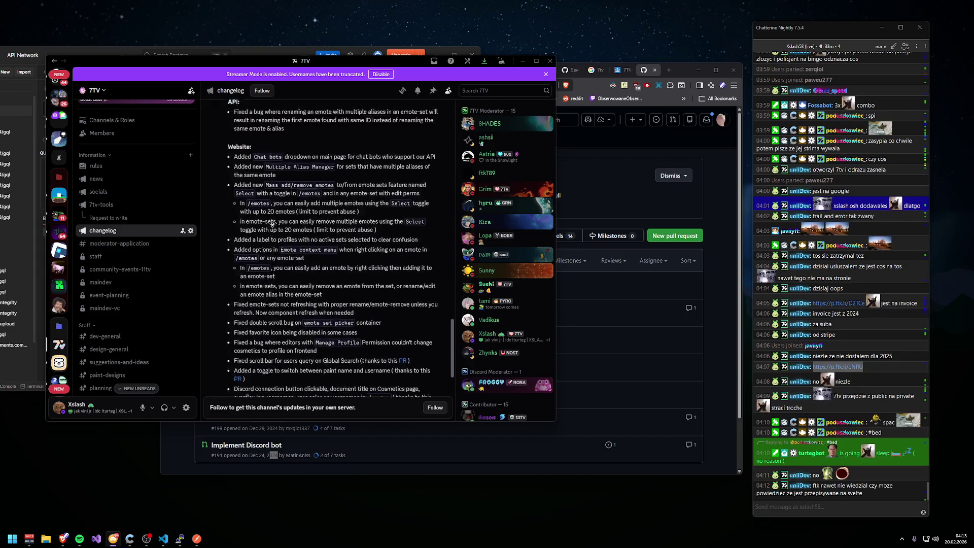
scroll(272, 224, "up", 10)
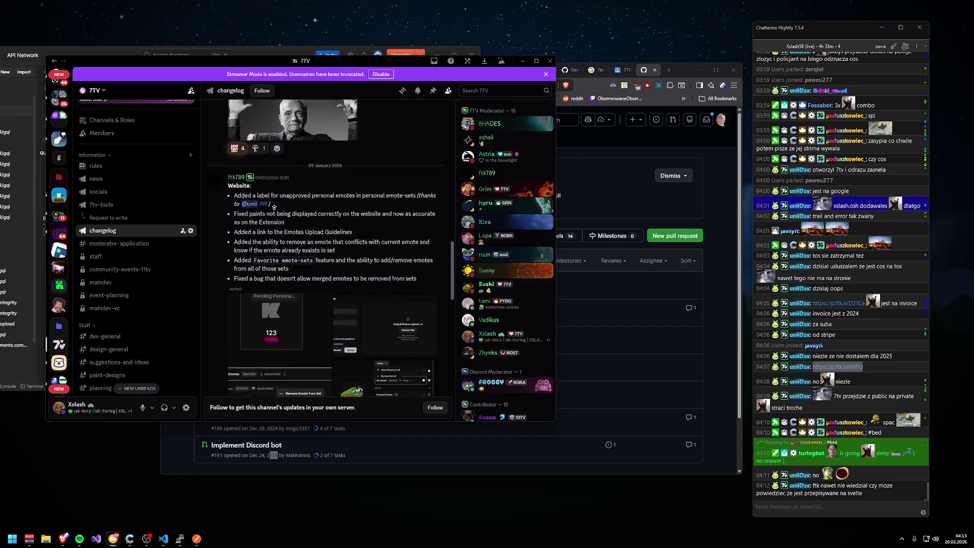
scroll(274, 207, "up", 10)
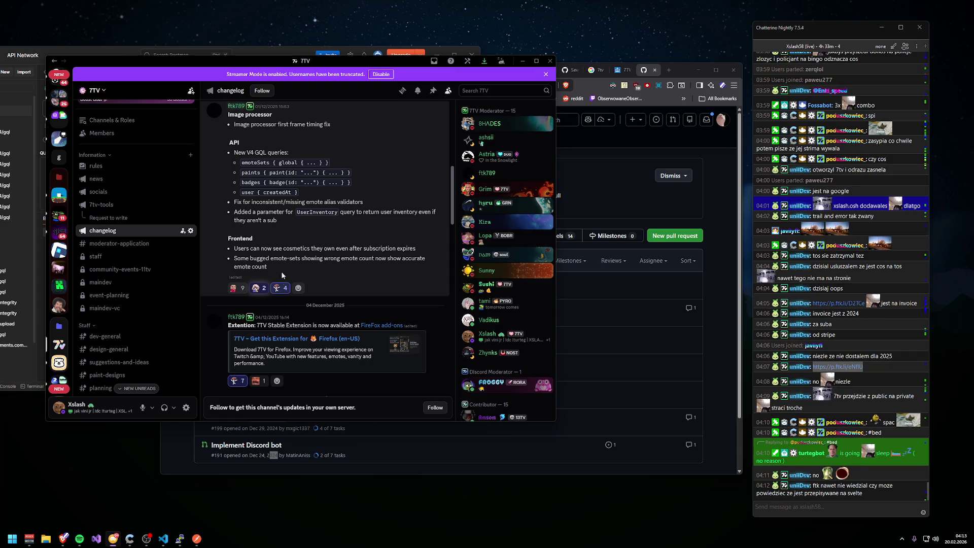
scroll(279, 153, "down", 5)
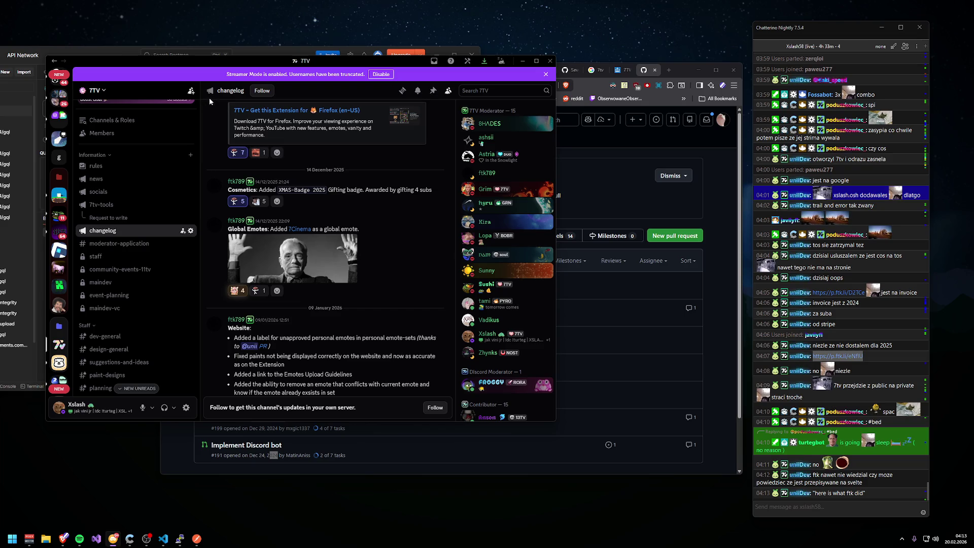
scroll(276, 187, "down", 2)
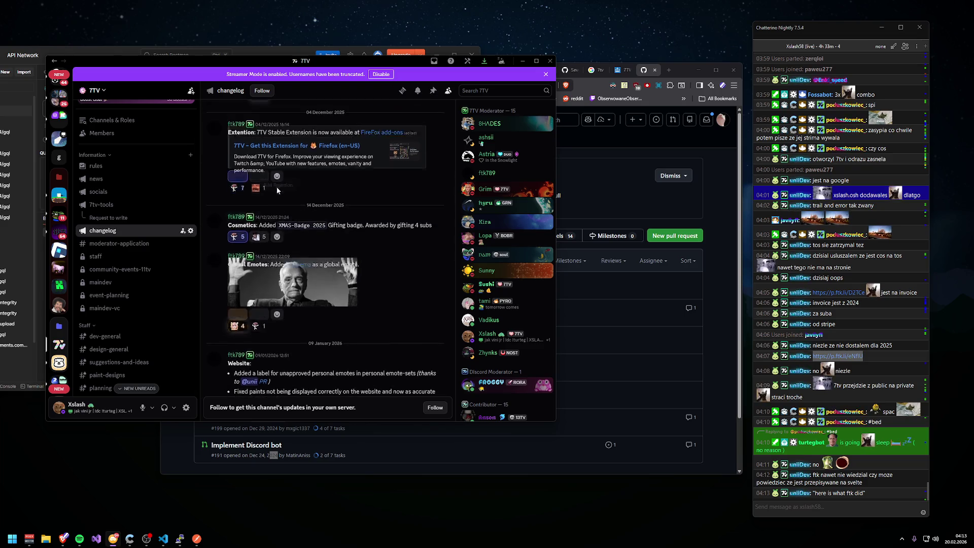
scroll(324, 254, "down", 1)
scroll(322, 256, "up", 1)
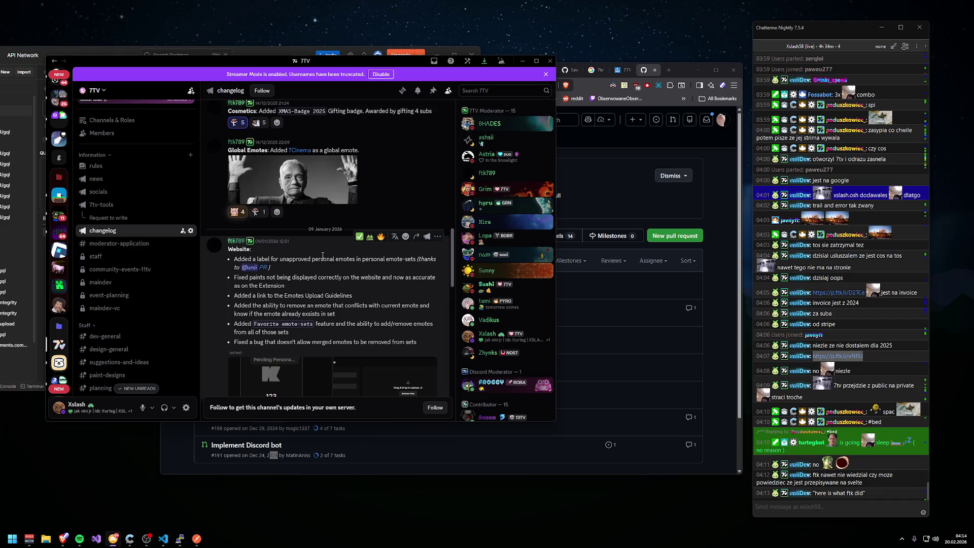
scroll(126, 254, "down", 5)
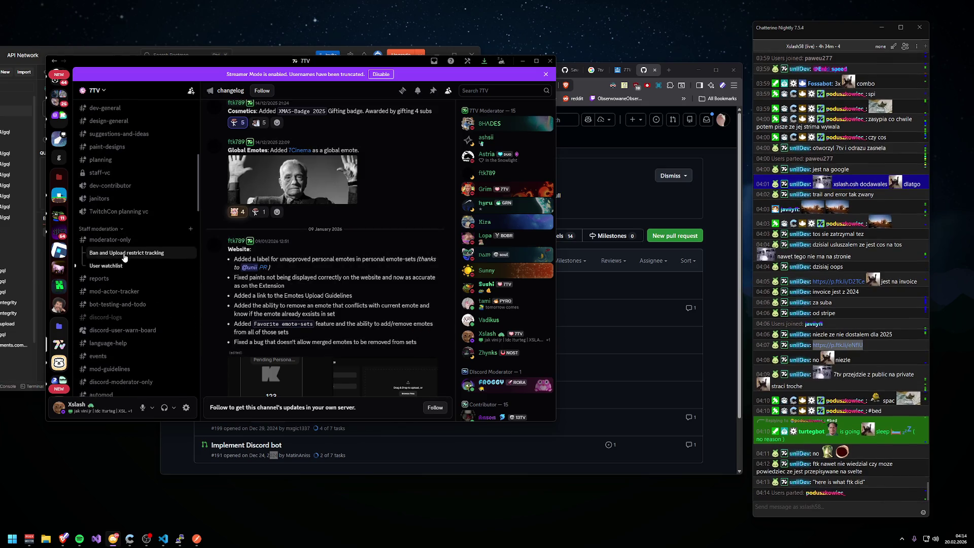
scroll(147, 233, "down", 4)
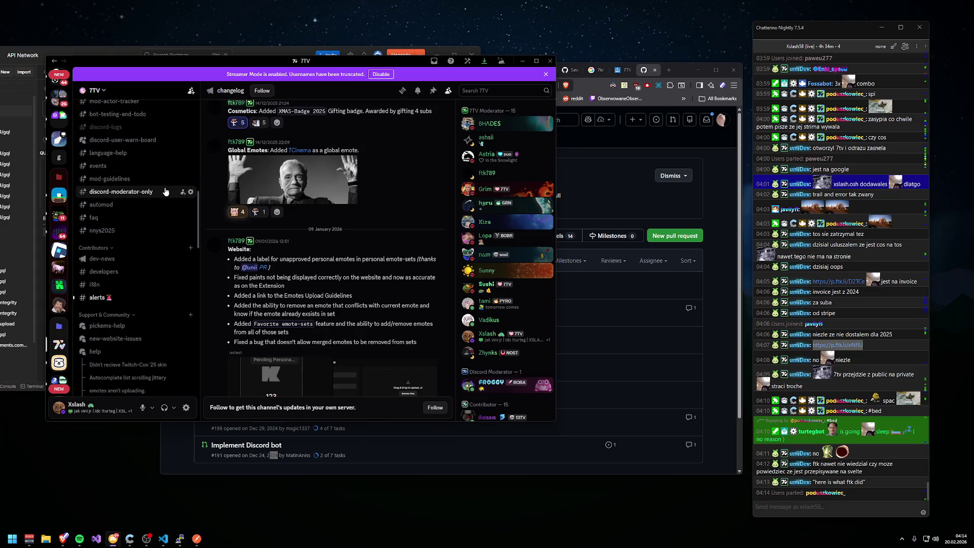
scroll(147, 196, "down", 2)
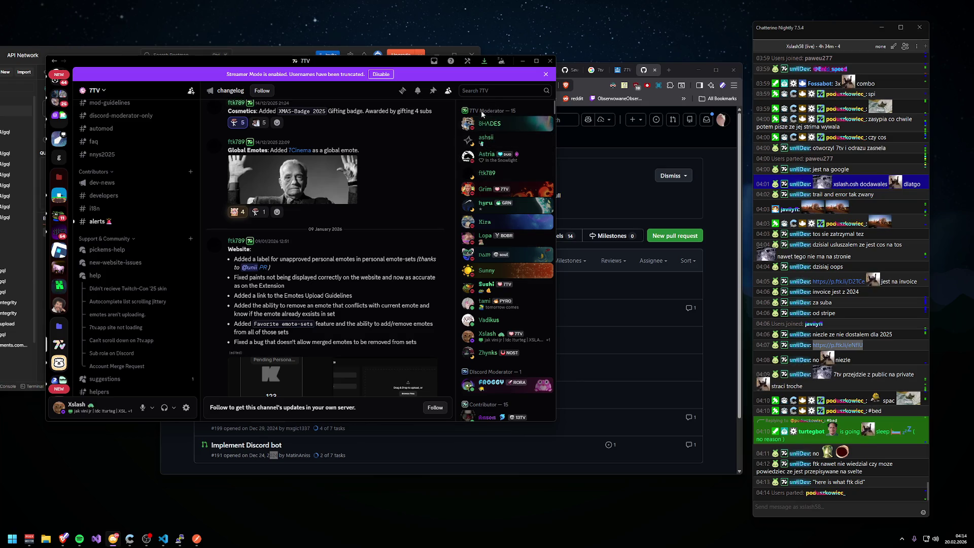
left_click(466, 62)
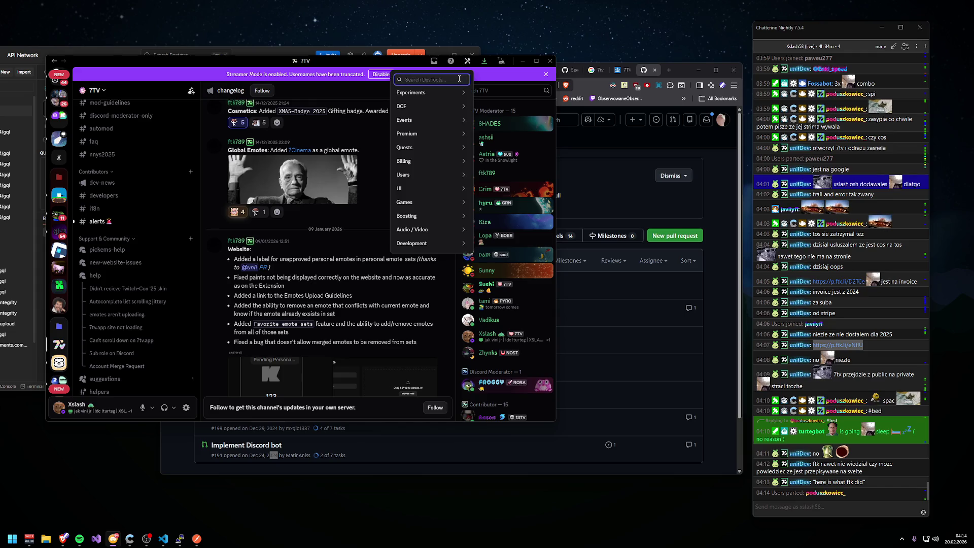
left_click(457, 57)
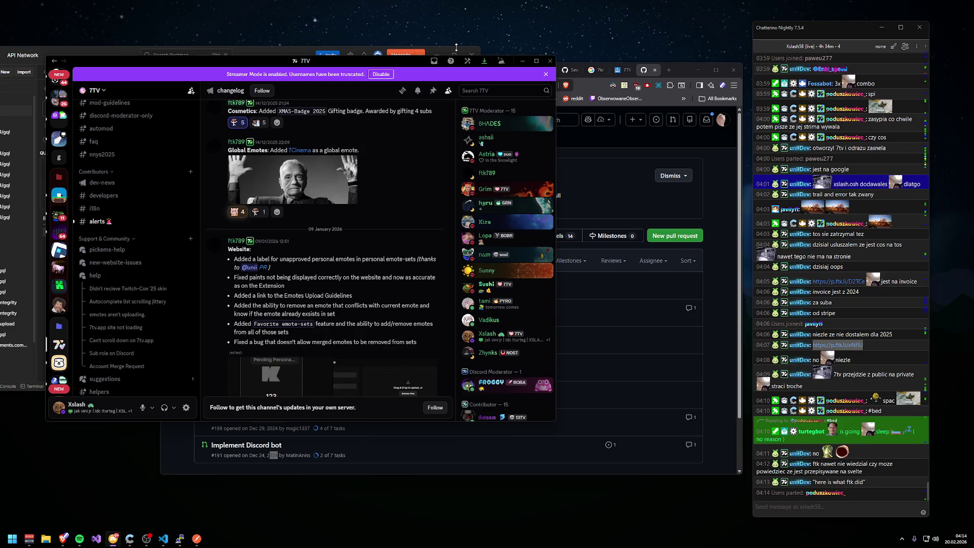
left_click(509, 171)
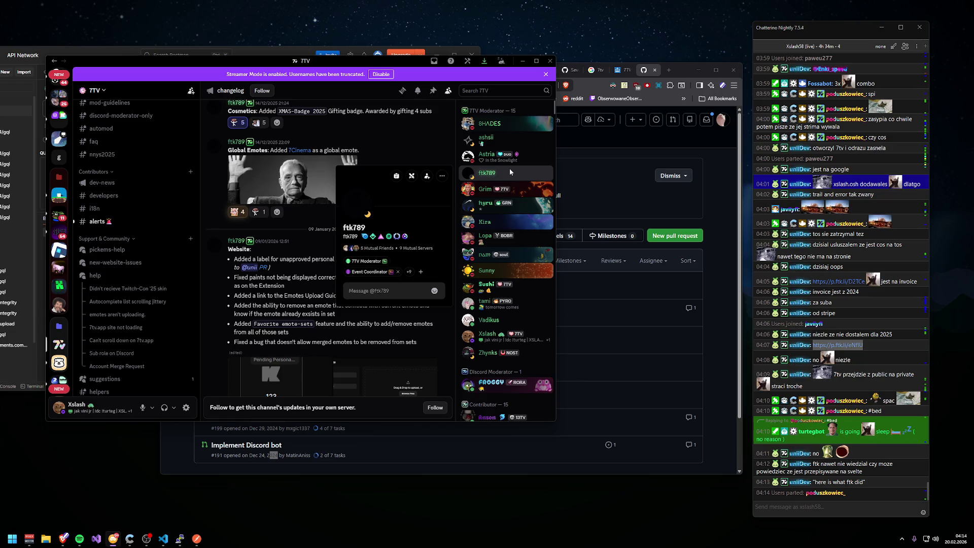
left_click(513, 175)
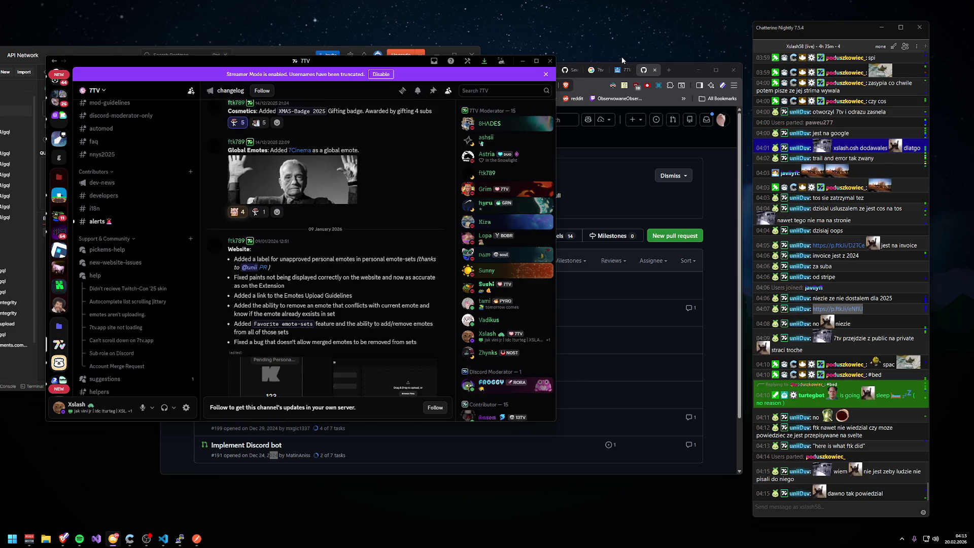
scroll(299, 321, "down", 10)
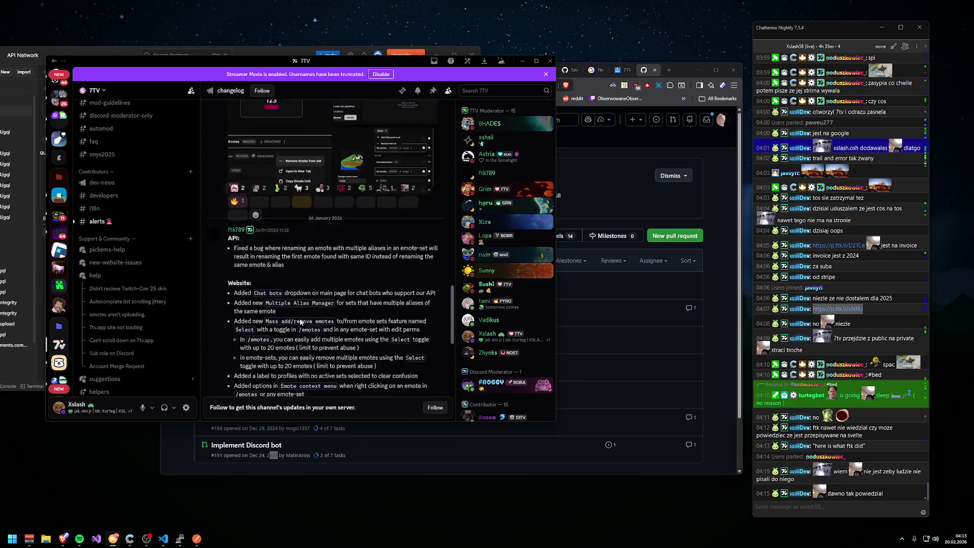
scroll(299, 321, "down", 3)
scroll(156, 252, "down", 4)
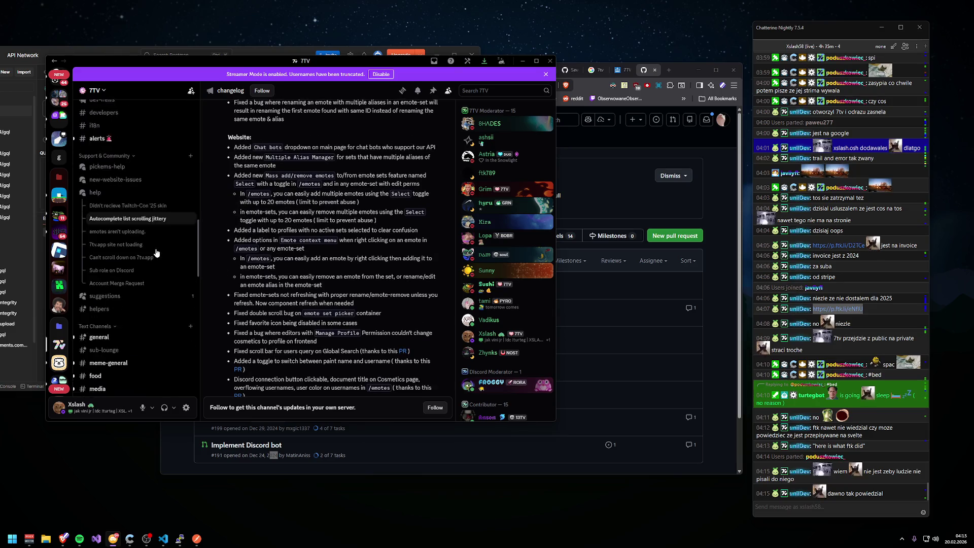
scroll(156, 252, "up", 10)
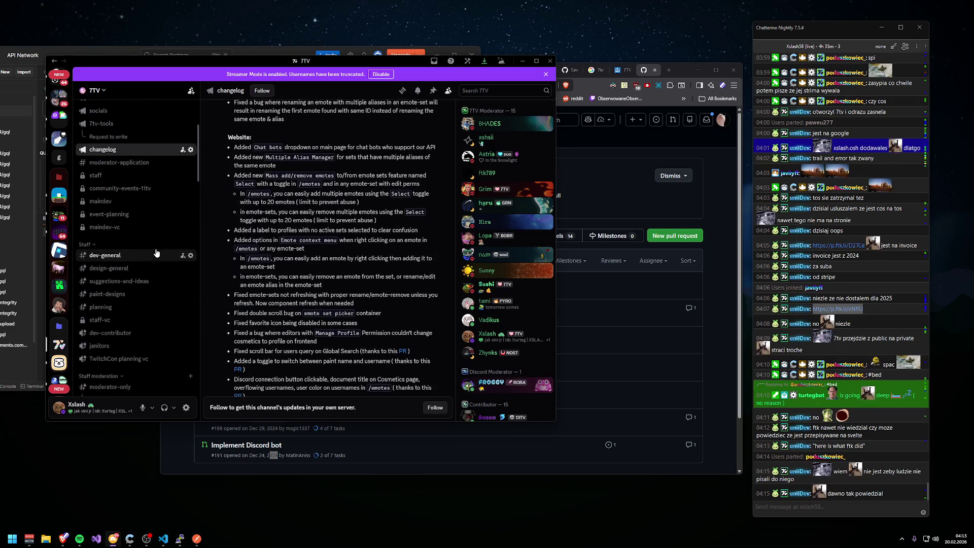
scroll(156, 252, "down", 1)
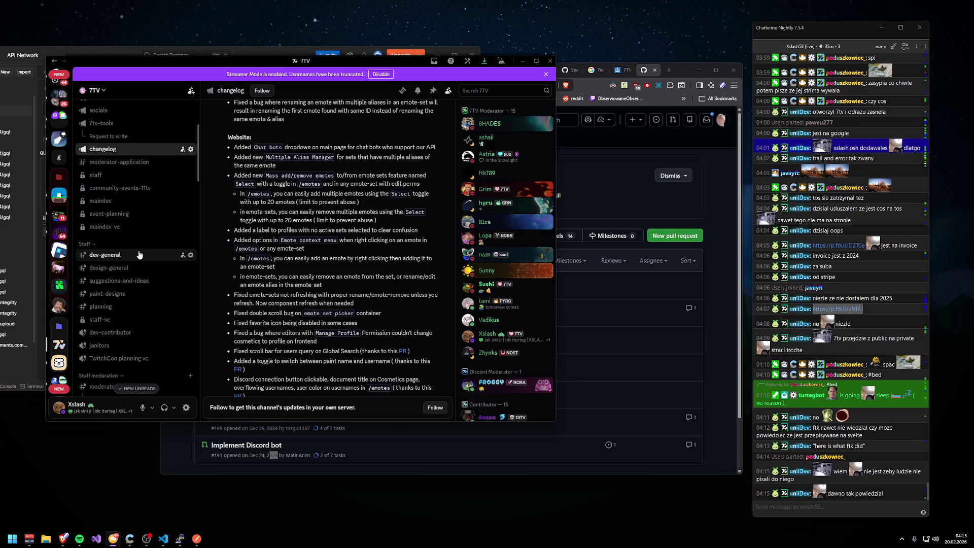
left_click(140, 254)
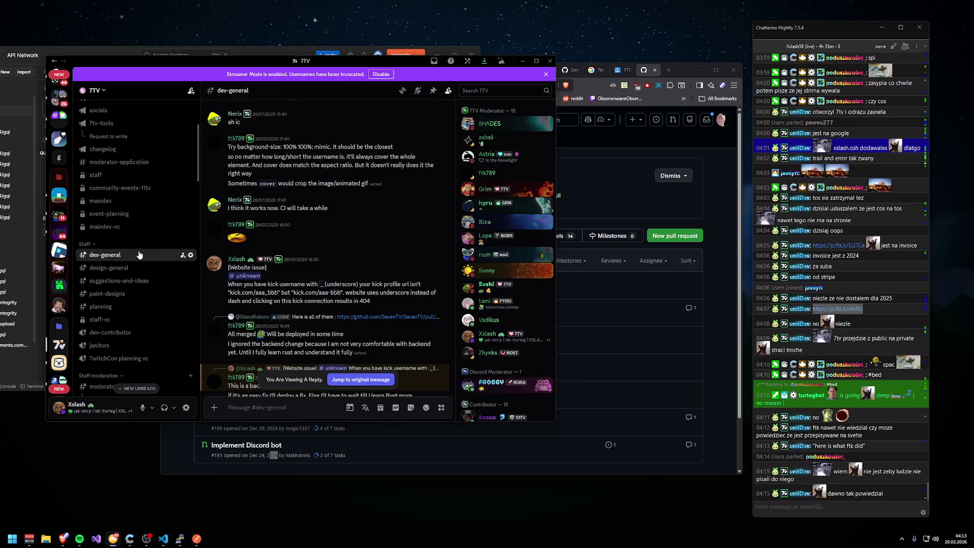
Step: Look through the #help forum posts, then minimize Discord to reveal the SevenTV pull requests list
scroll(400, 308, "down", 3)
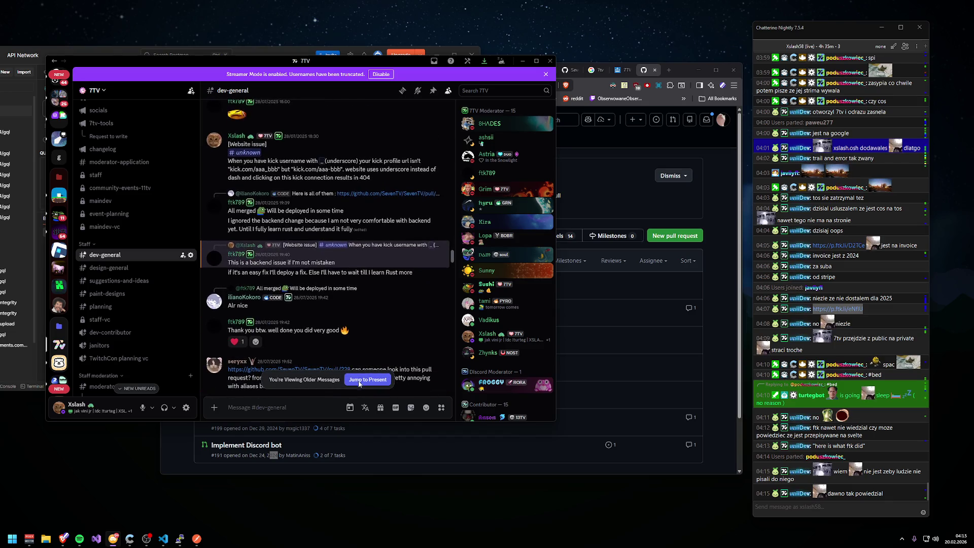
scroll(400, 308, "down", 10)
scroll(126, 295, "down", 5)
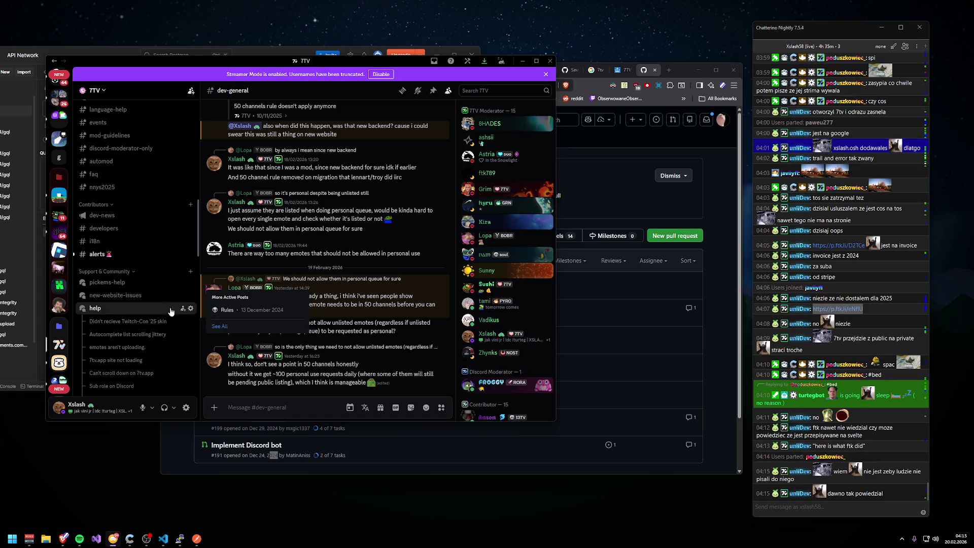
left_click(171, 310)
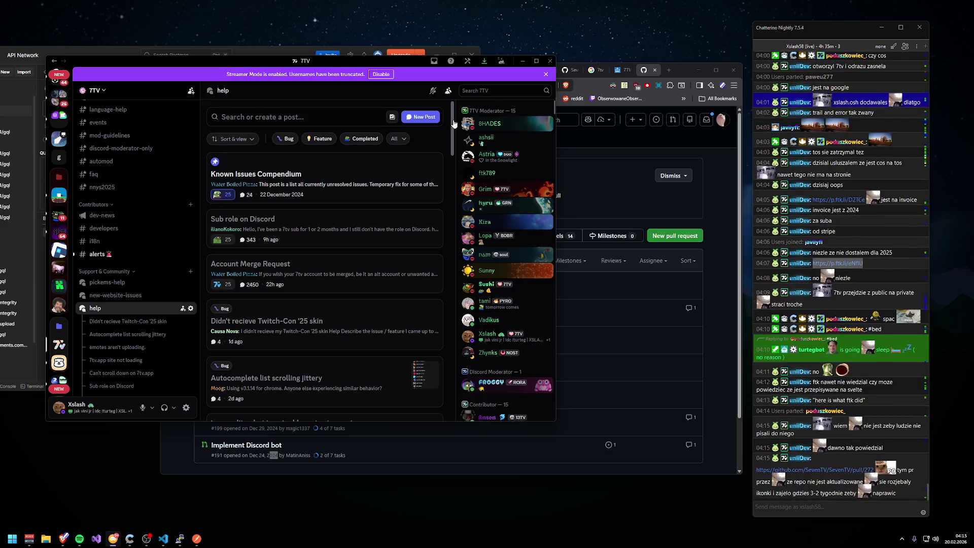
scroll(446, 152, "down", 5)
scroll(148, 334, "down", 10)
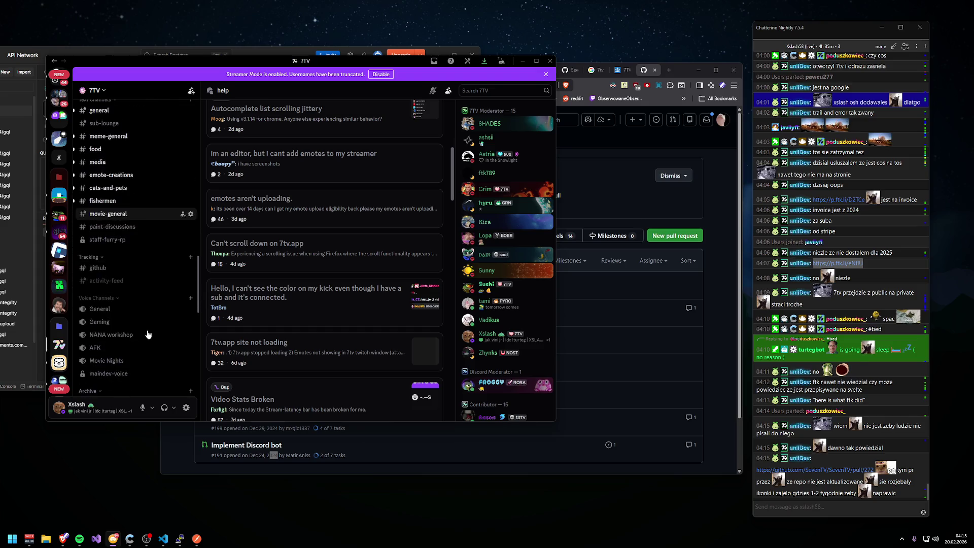
scroll(148, 334, "down", 15)
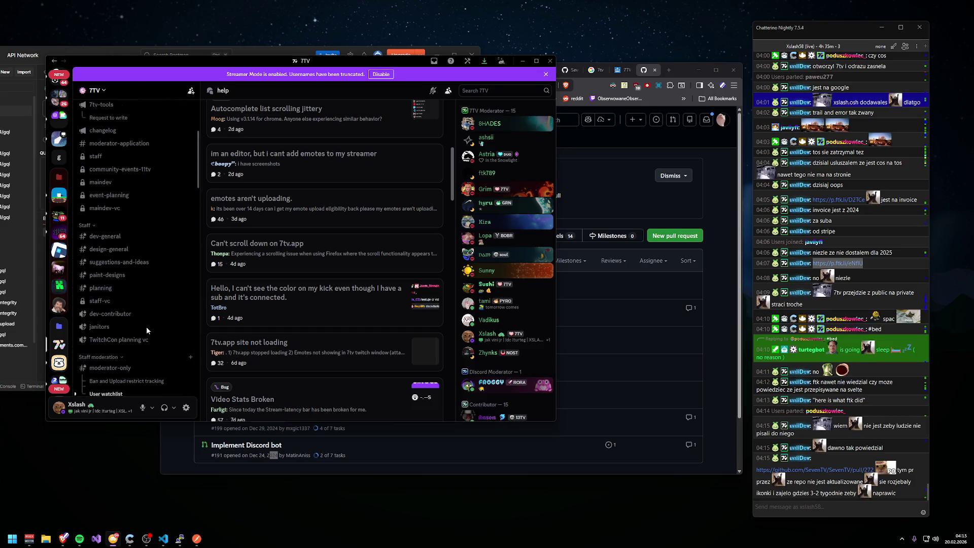
scroll(148, 330, "up", 20)
scroll(66, 274, "up", 3)
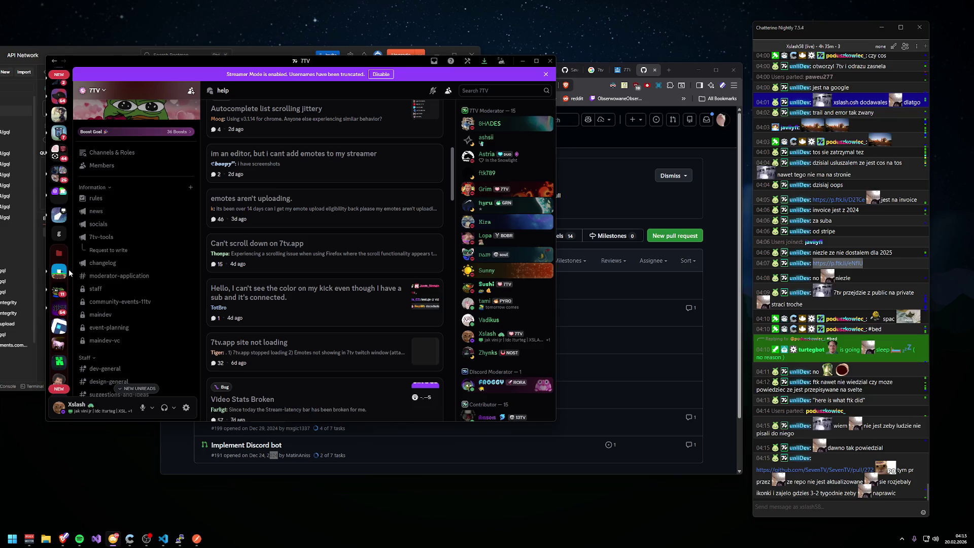
scroll(59, 272, "up", 2)
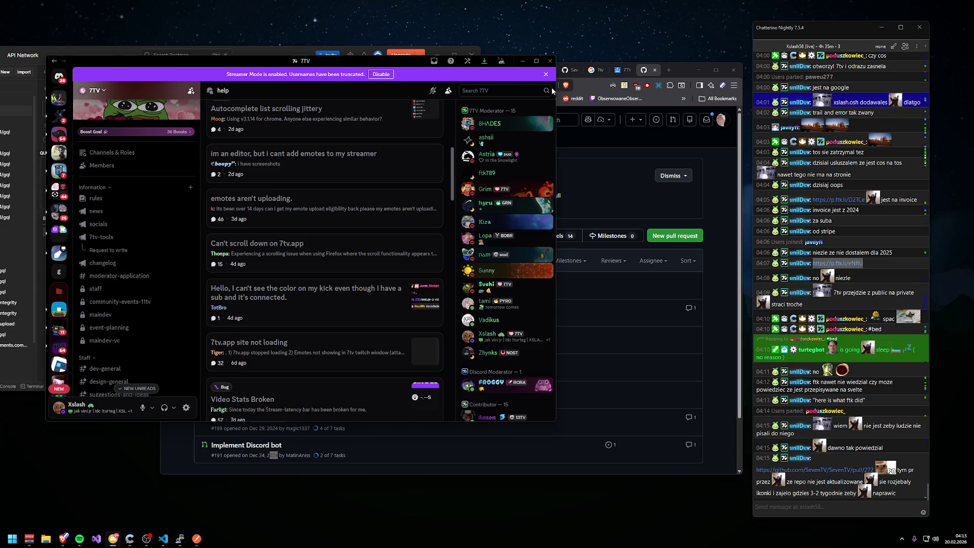
left_click(522, 60)
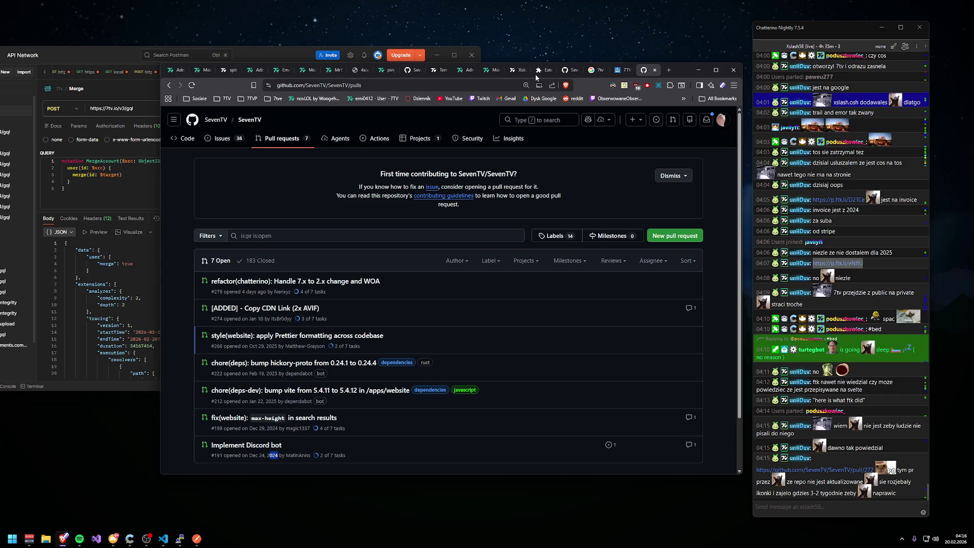
Step: Copy pull request #272's address from the chat link and load it in a new tab
left_click(668, 69)
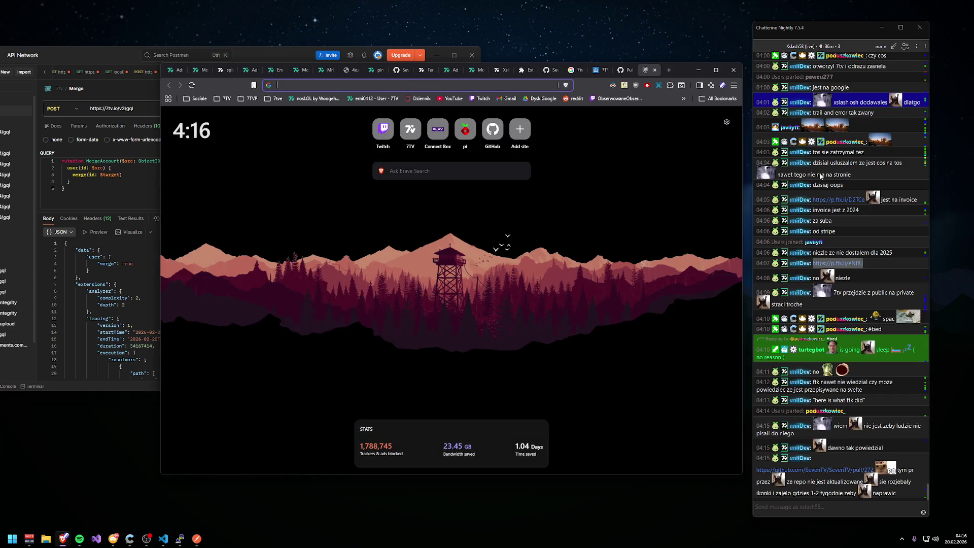
type("crow")
key("Escape")
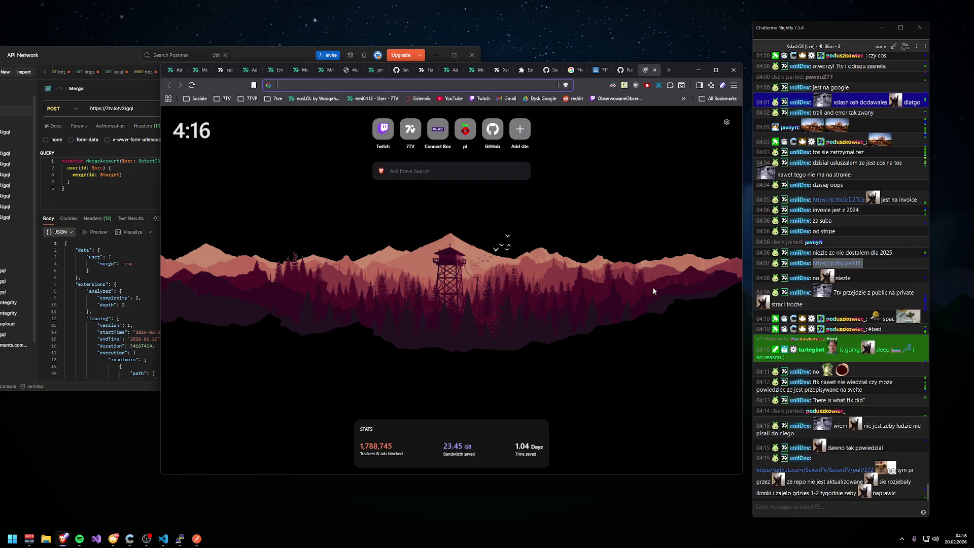
left_click(811, 469)
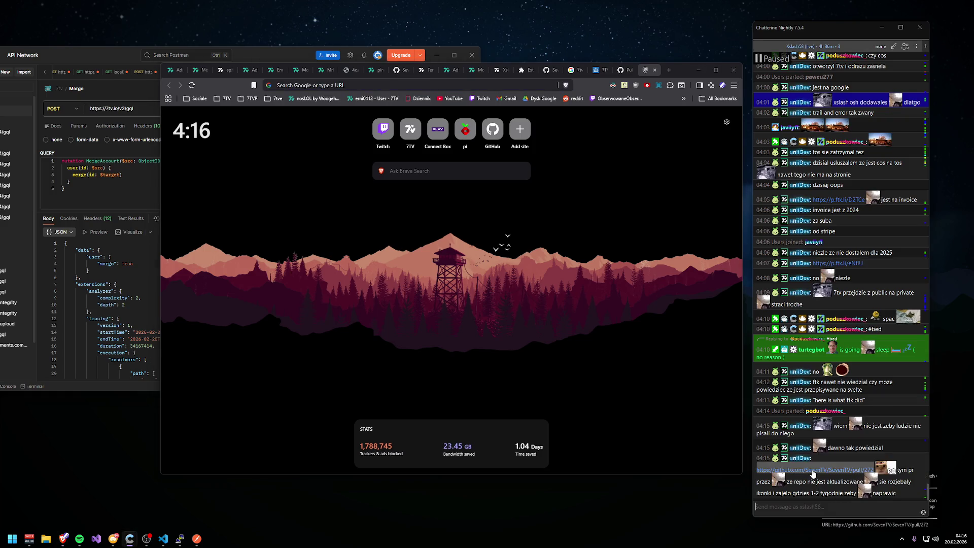
left_click(495, 87)
key("ctrl+c")
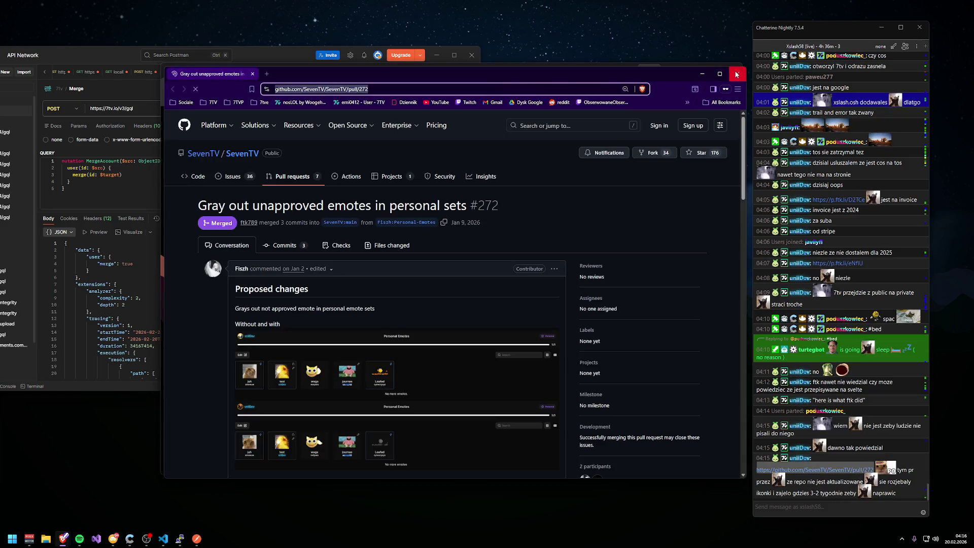
key("ctrl+w")
key("ctrl+v")
key("Return")
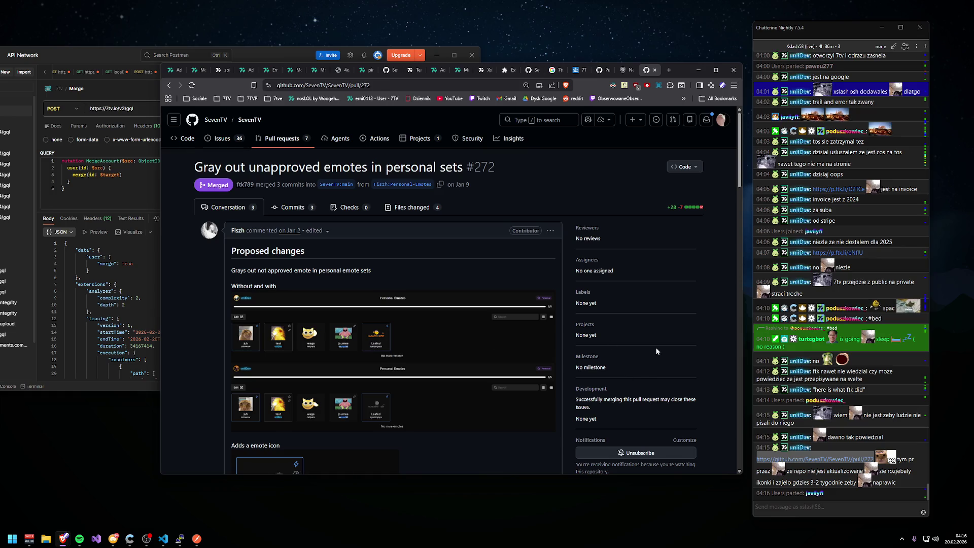
Step: Read through PR #272's description, Types of changes and Checklist, then go back
scroll(652, 350, "down", 5)
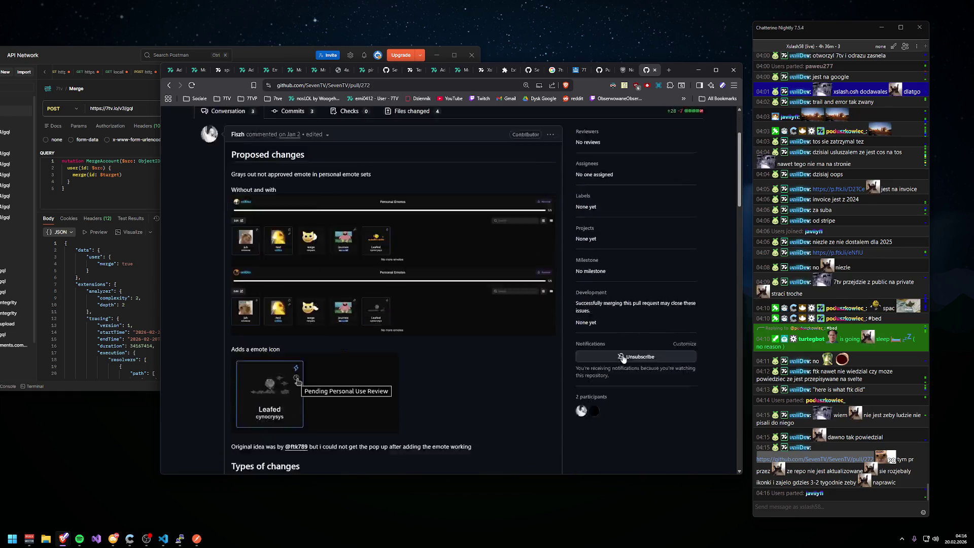
scroll(530, 386, "down", 10)
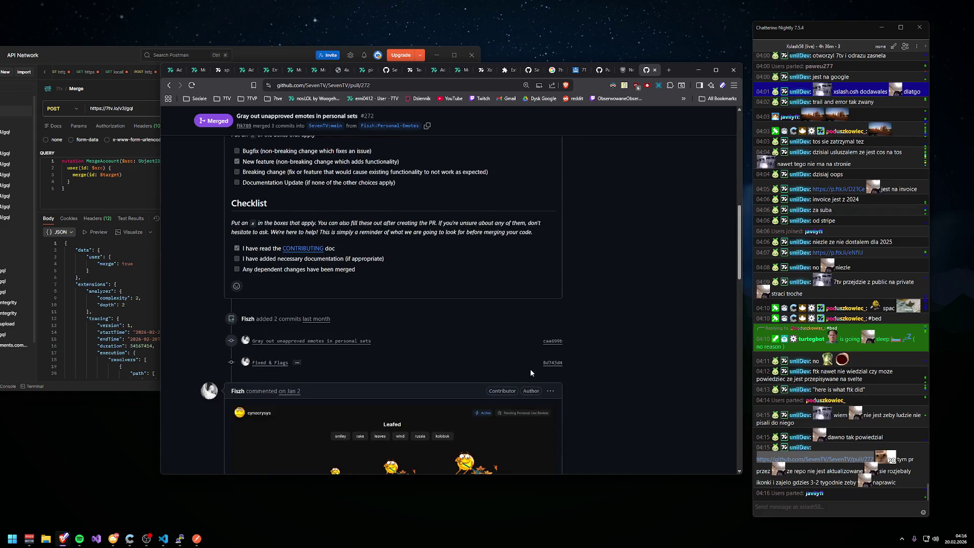
scroll(531, 329, "down", 15)
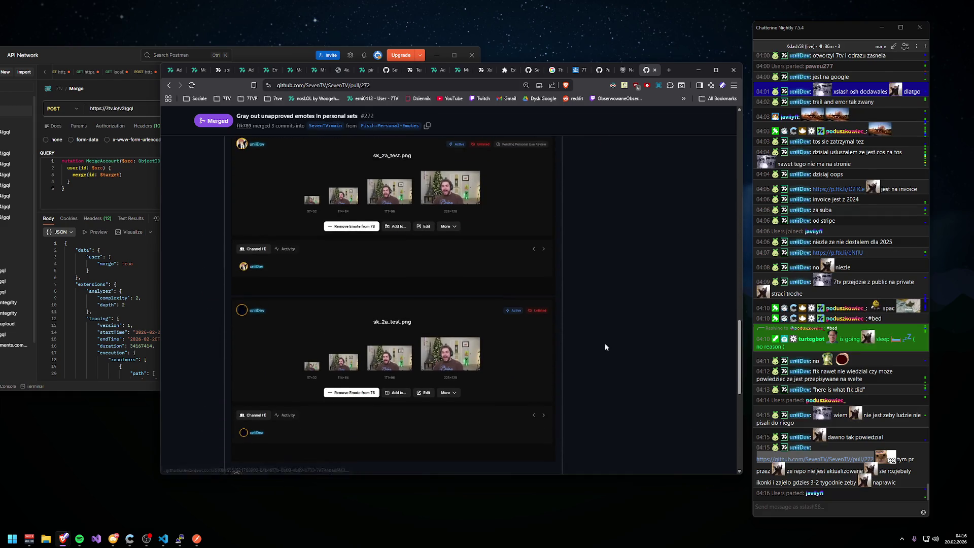
scroll(588, 336, "up", 3)
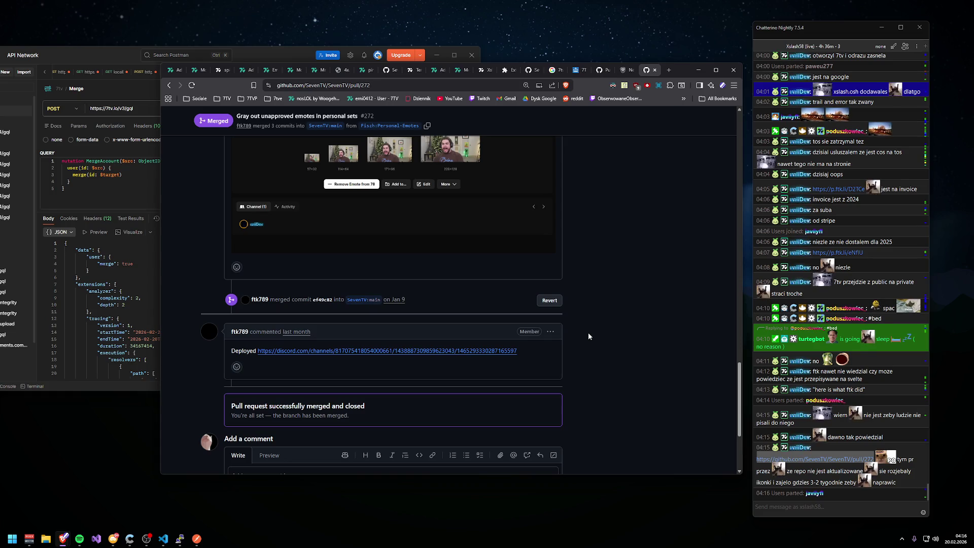
middle_click(585, 288)
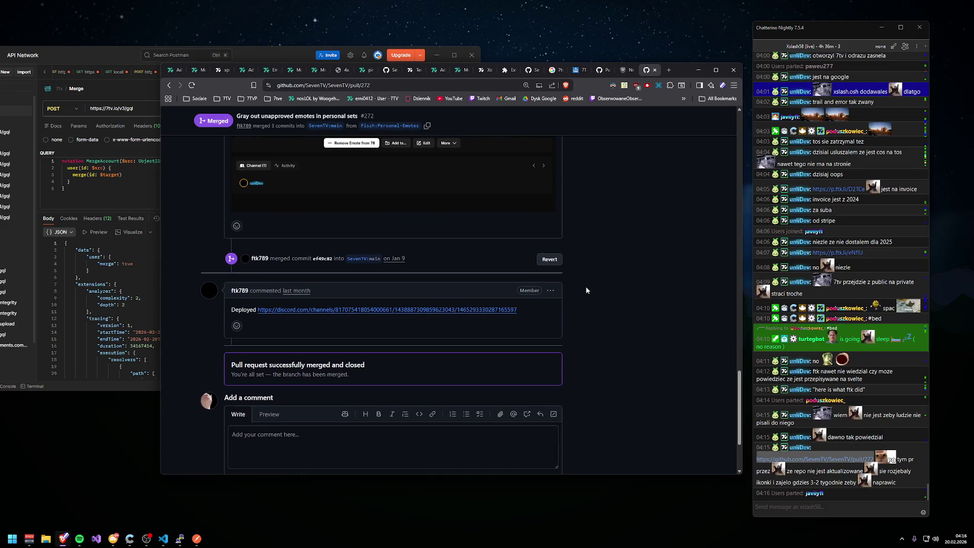
scroll(583, 297, "up", 1)
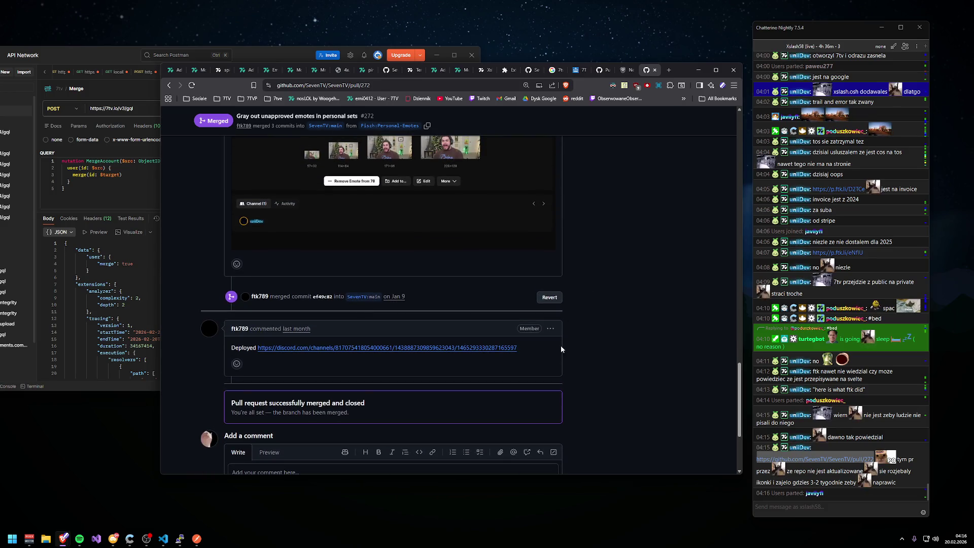
middle_click(592, 337)
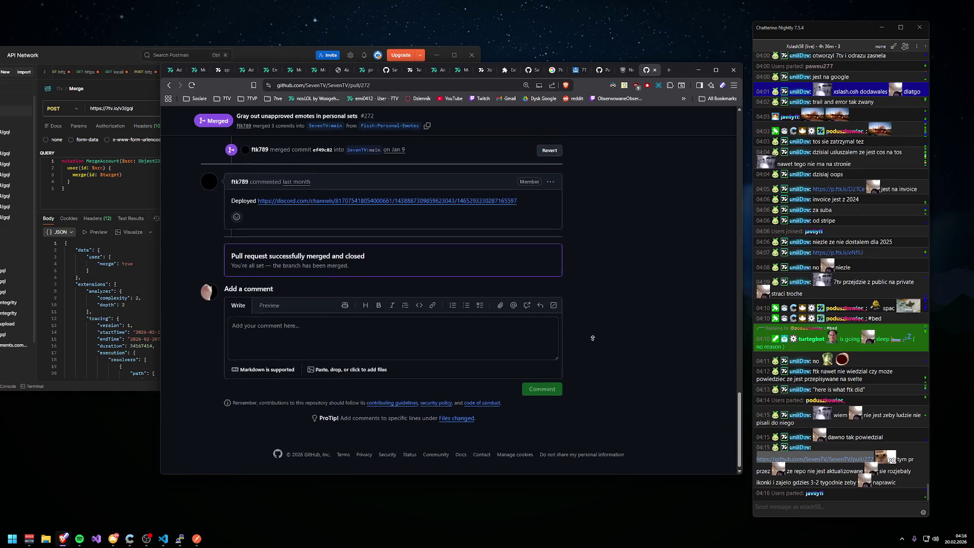
scroll(592, 337, "up", 5)
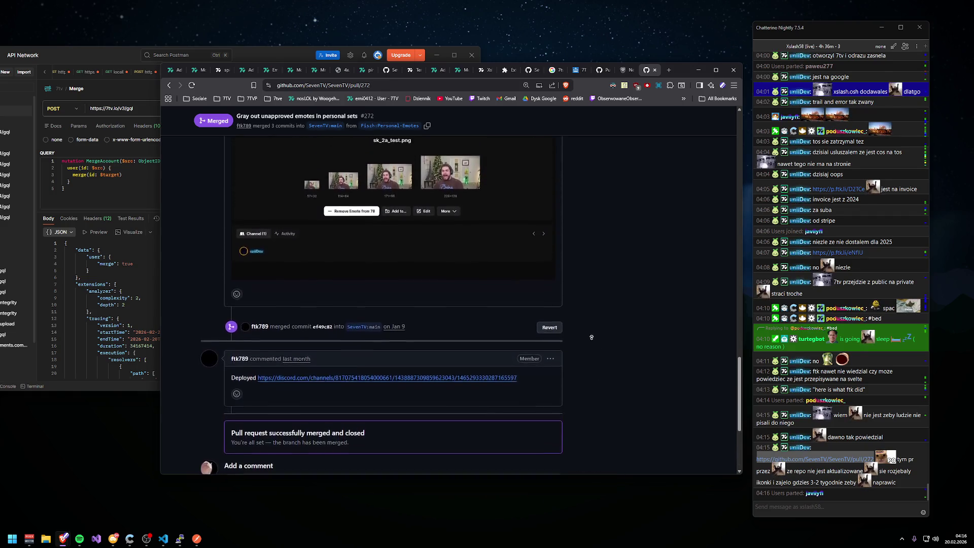
scroll(591, 337, "up", 3)
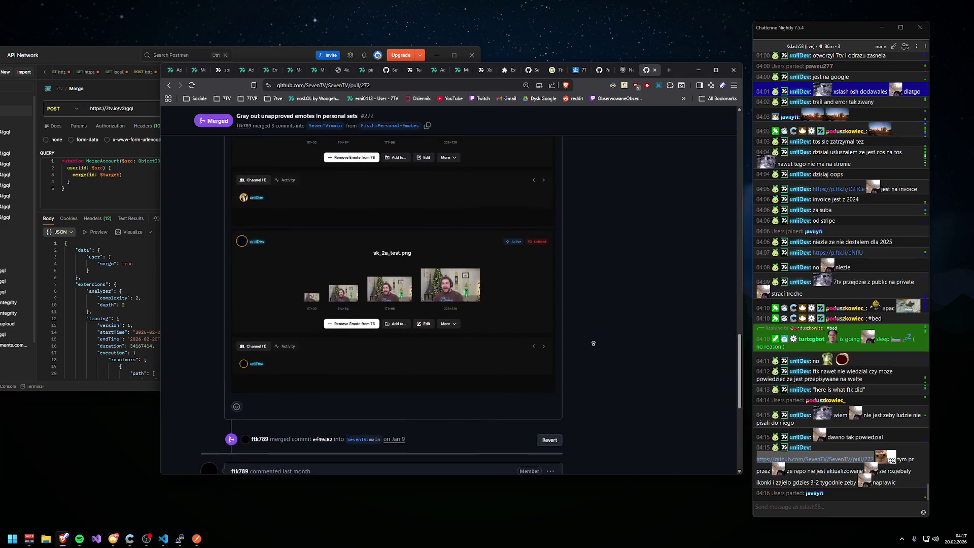
scroll(592, 343, "up", 10)
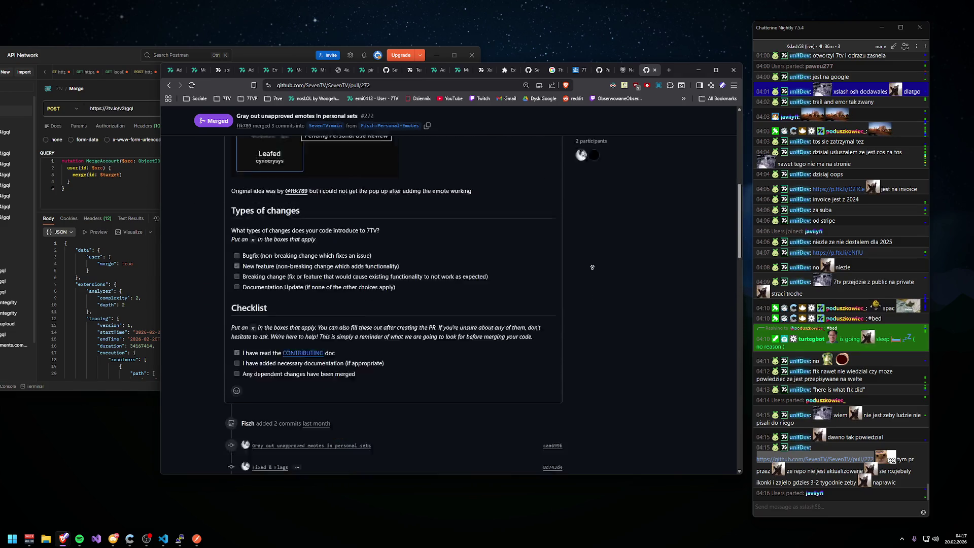
scroll(592, 266, "up", 5)
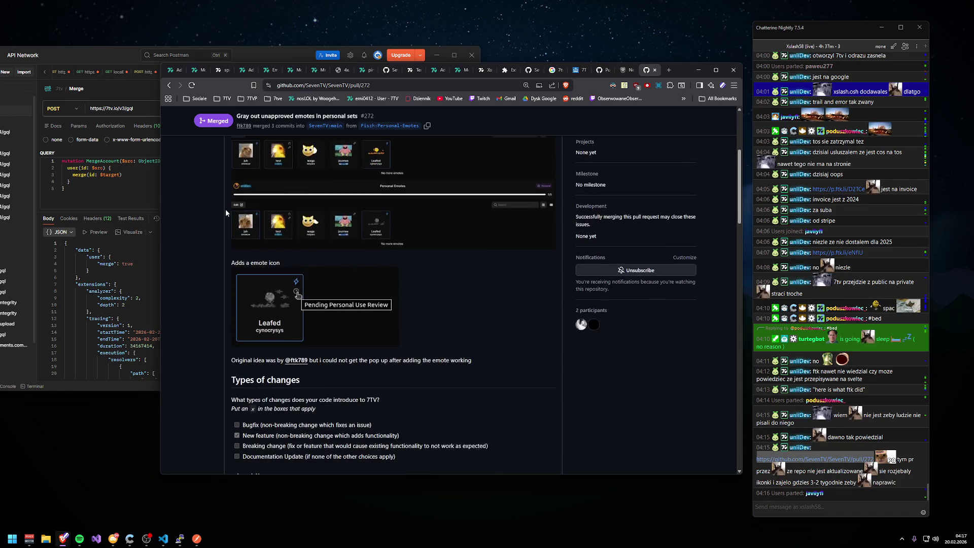
scroll(227, 213, "up", 3)
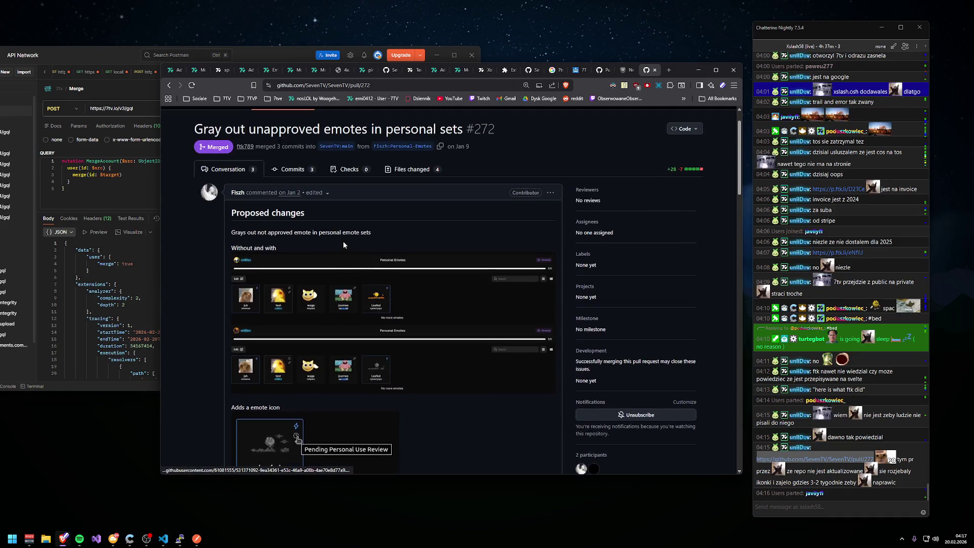
scroll(343, 244, "down", 2)
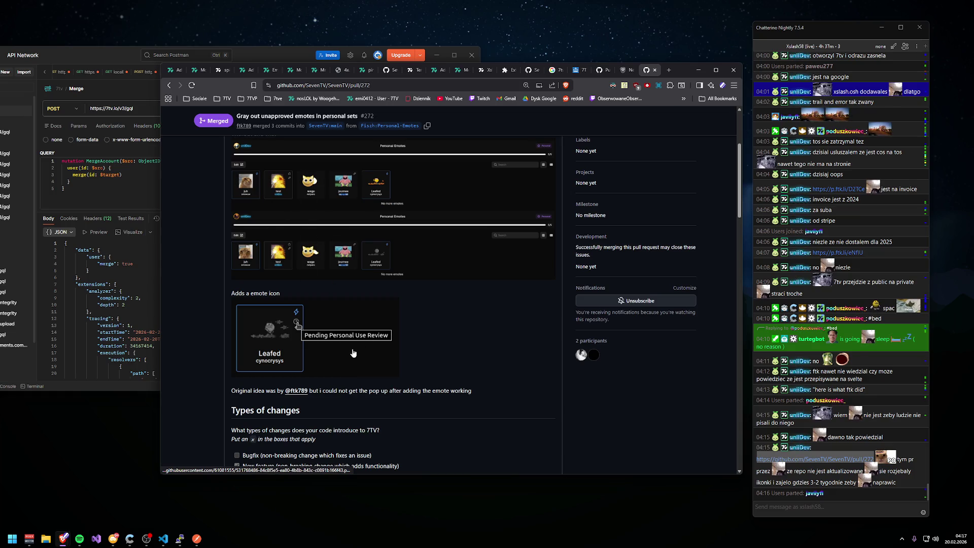
scroll(353, 353, "down", 4)
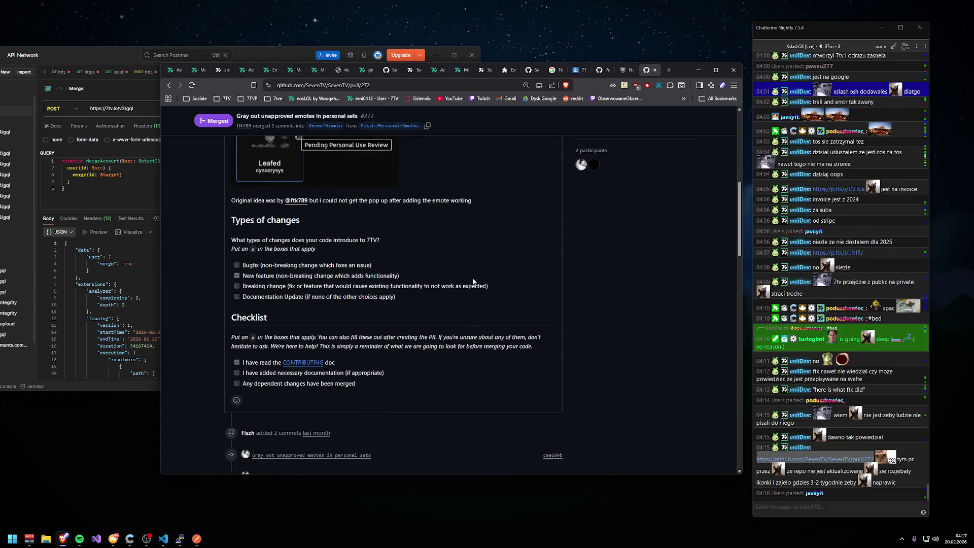
scroll(486, 251, "up", 3)
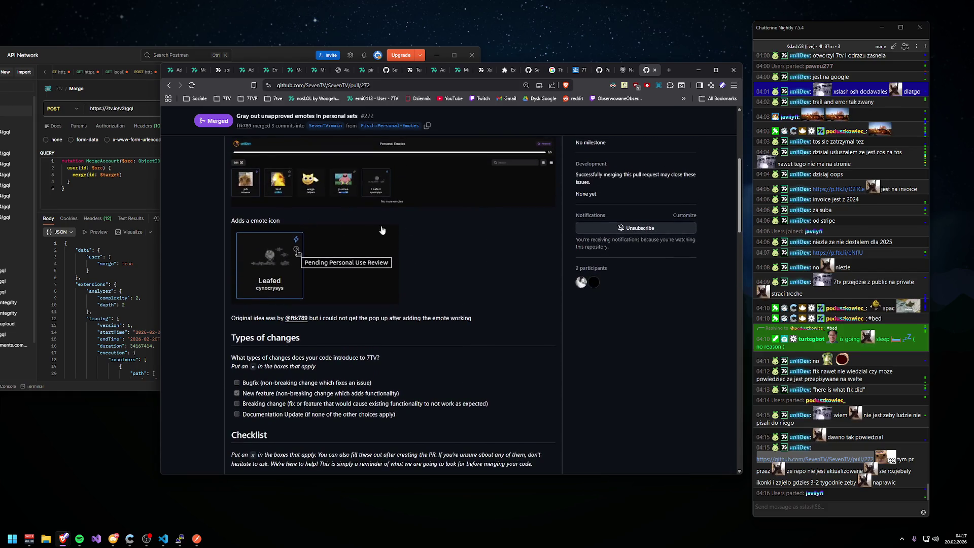
scroll(297, 290, "down", 4)
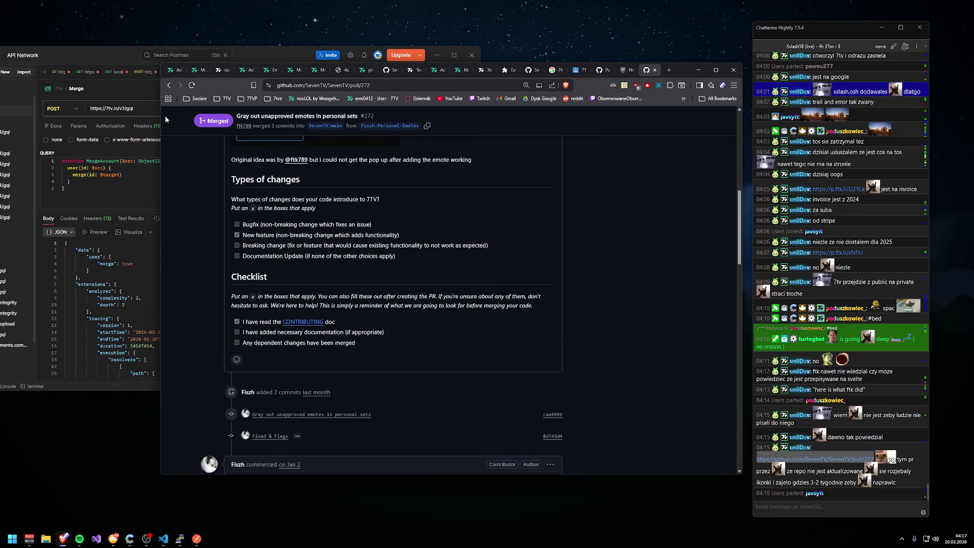
left_click(170, 87)
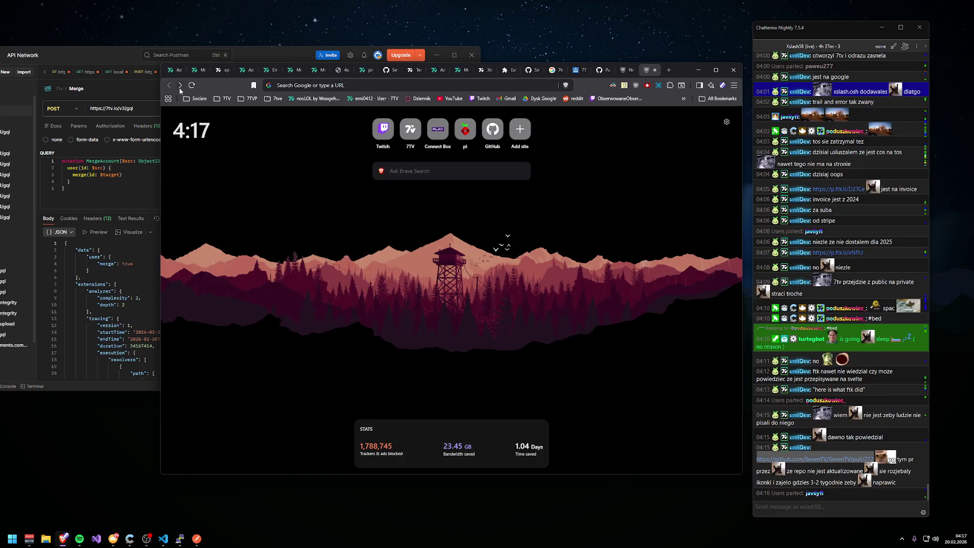
Step: From the pull requests list, look over #274, Copy CDN Link (2x AVIF)
key("alt+Right")
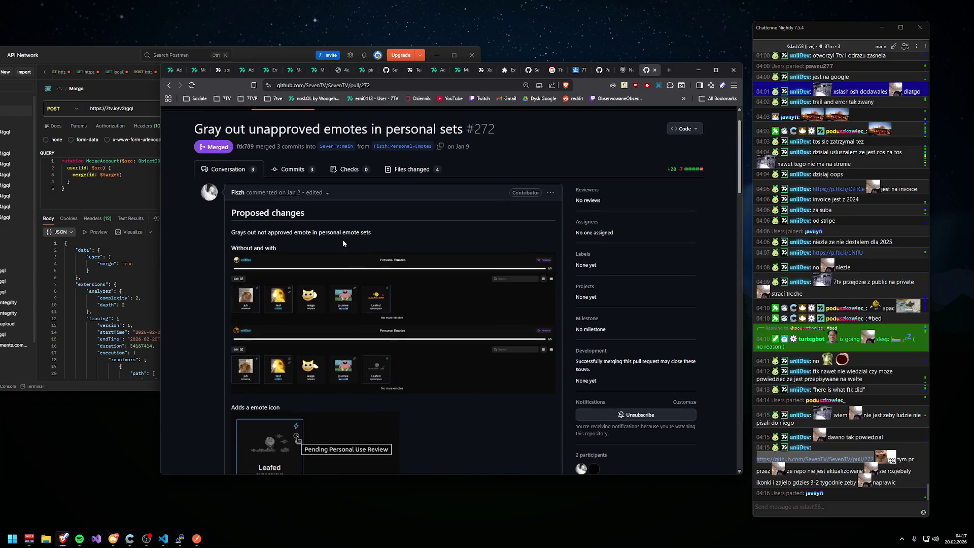
left_click(277, 153)
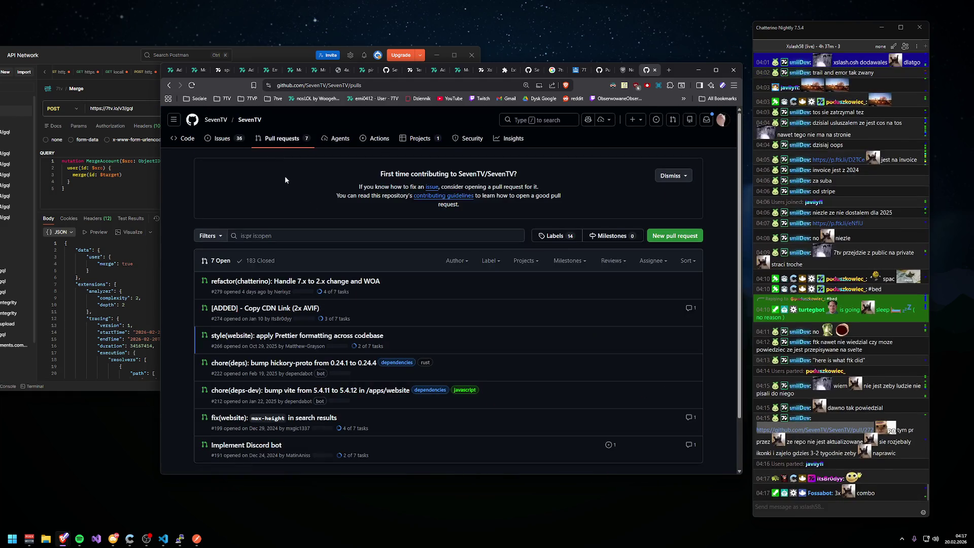
scroll(293, 203, "down", 2)
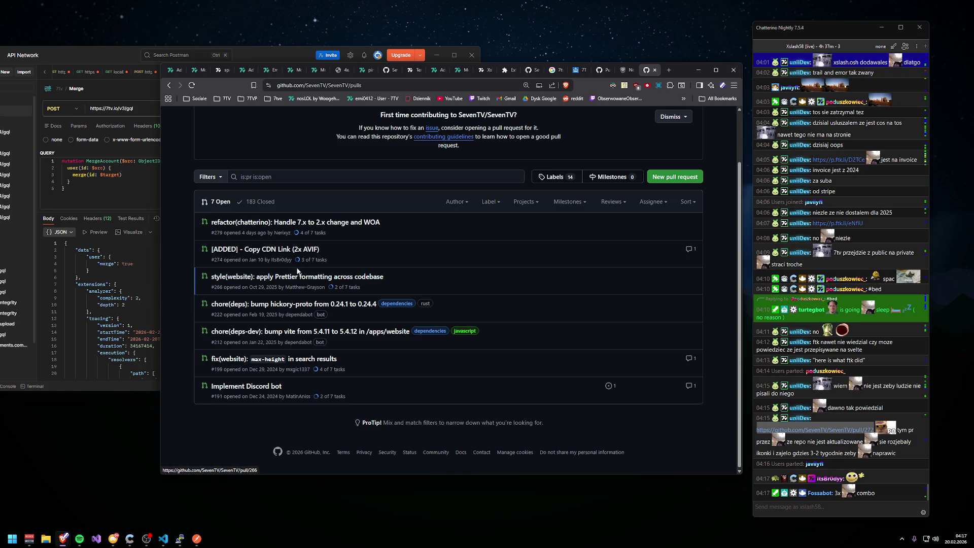
left_click(293, 253)
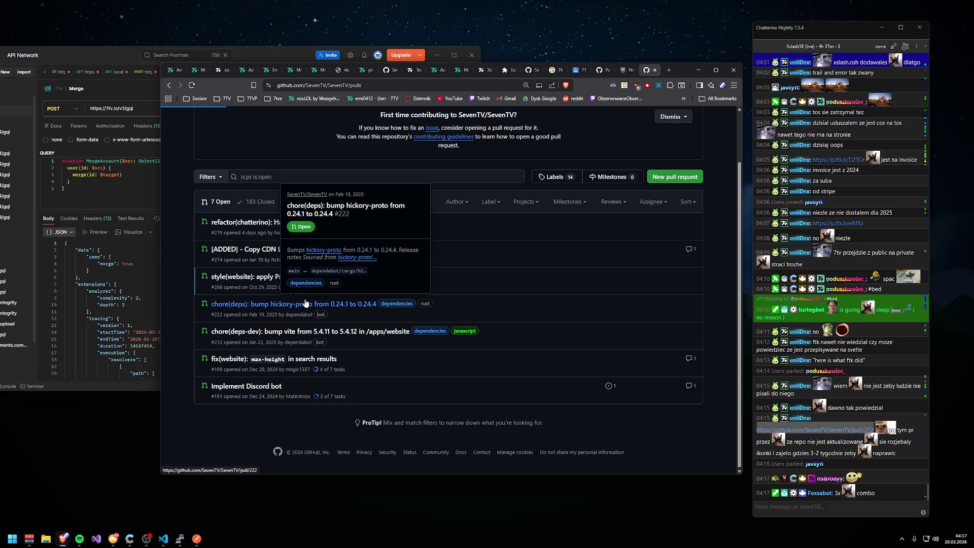
scroll(470, 276, "down", 10)
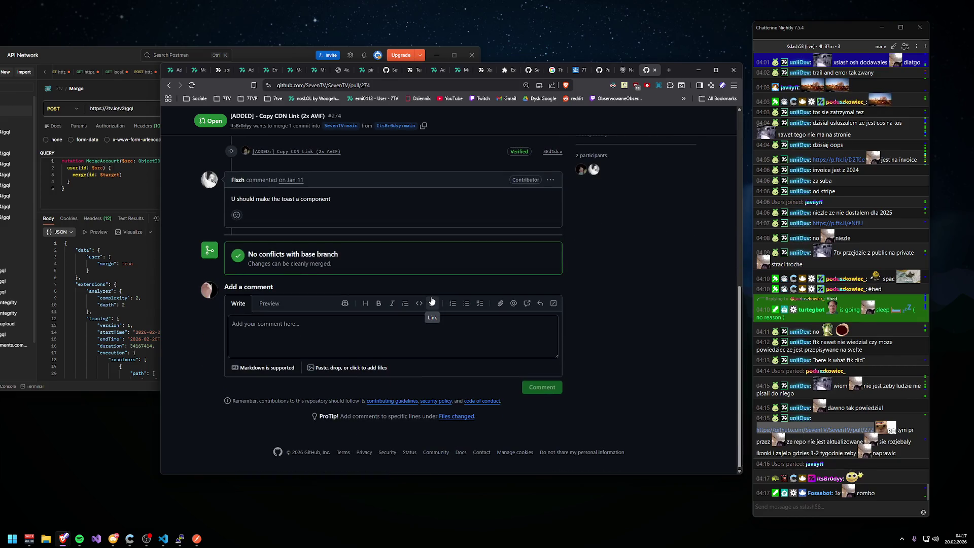
scroll(426, 289, "up", 4)
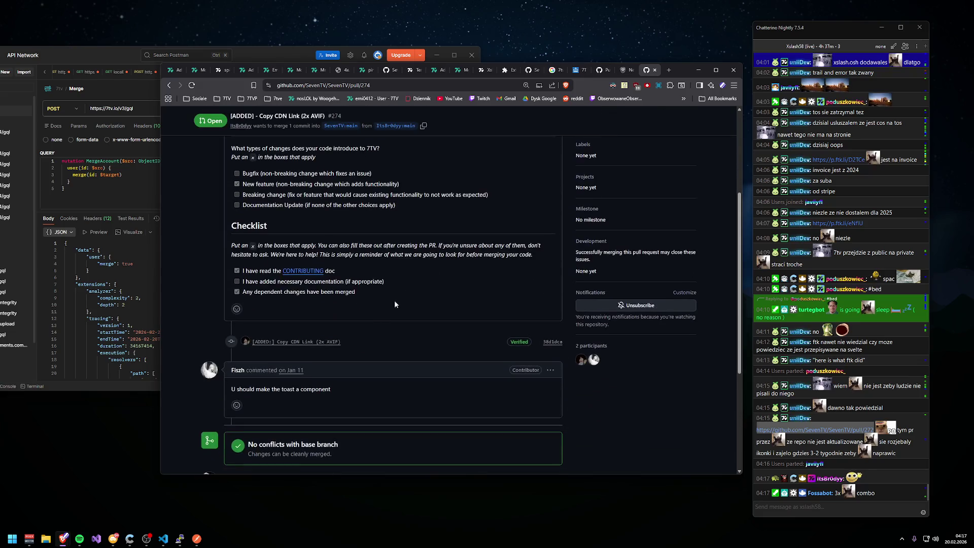
key("alt+Left")
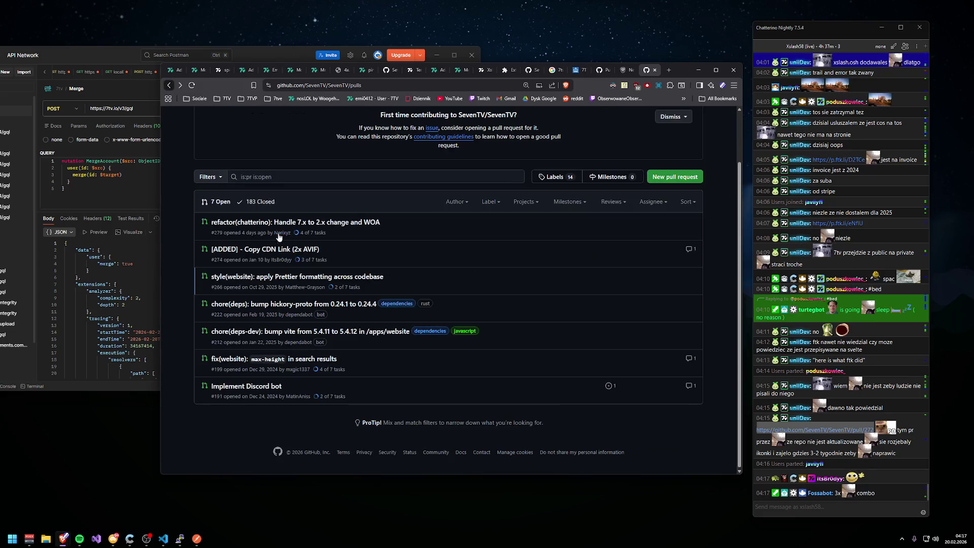
Step: Look over pull request #266 on Prettier formatting
left_click(340, 277)
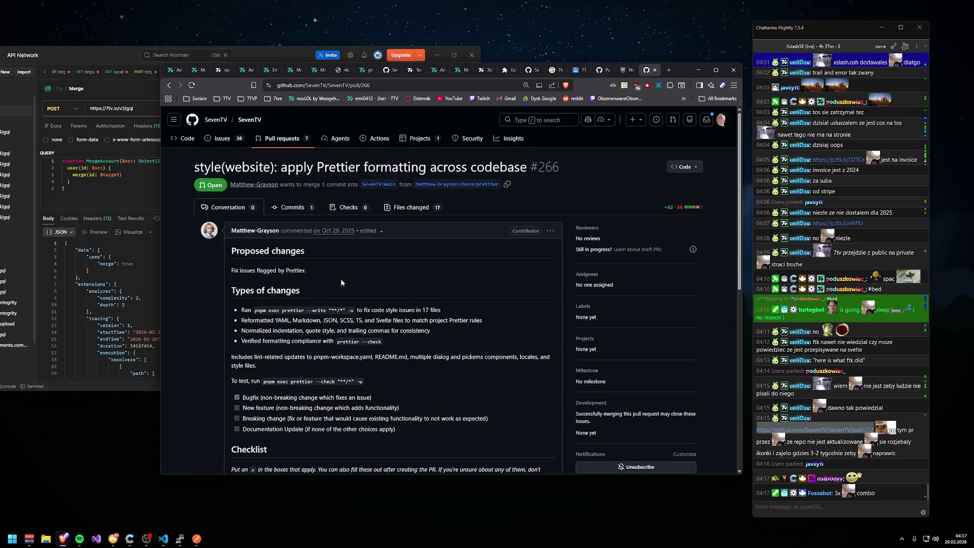
scroll(342, 274, "down", 1)
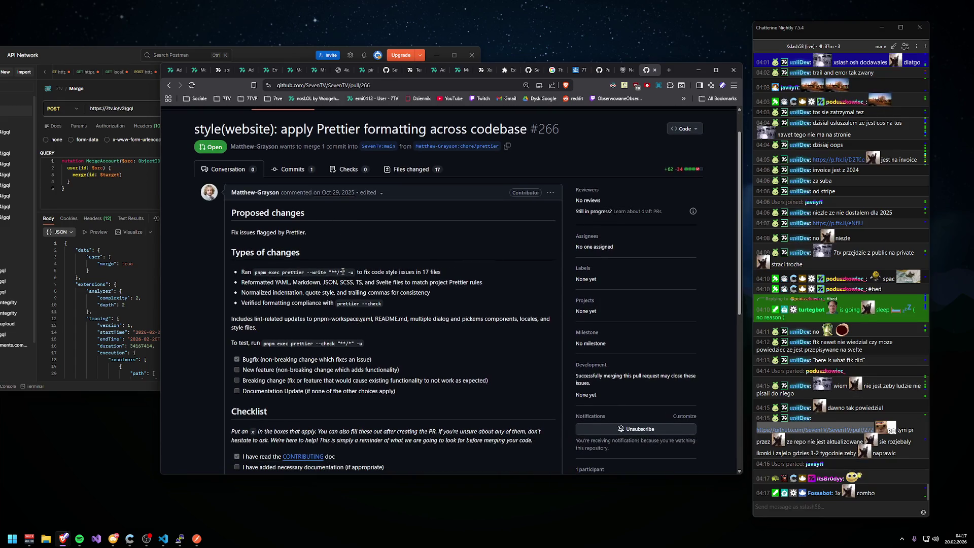
scroll(342, 271, "down", 5)
scroll(233, 202, "up", 5)
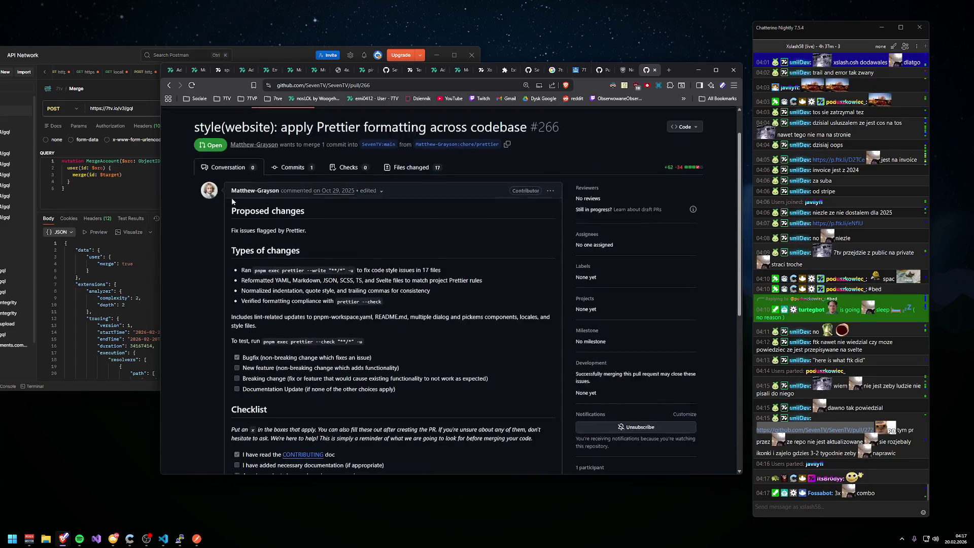
key("alt+Left")
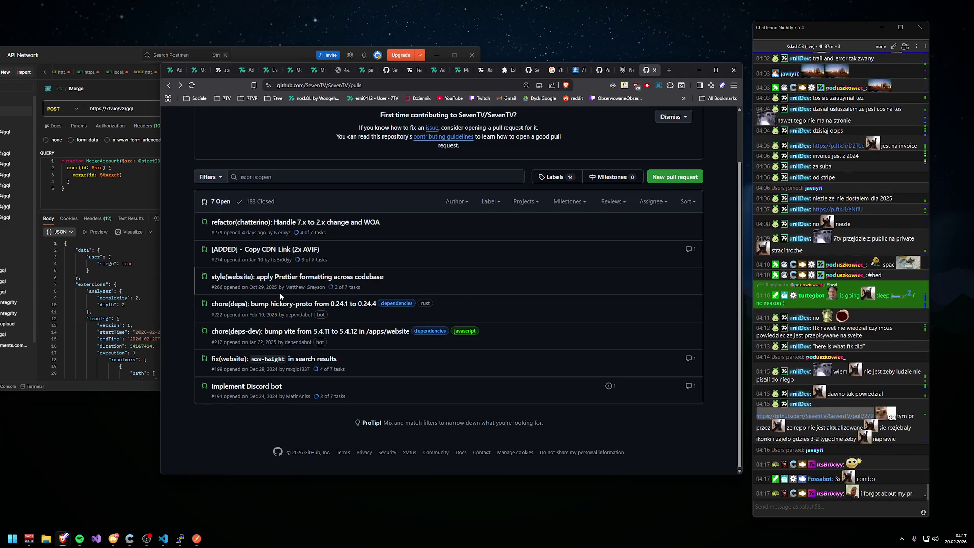
Step: Read pull request #199, fix(website): max-height in search results, with its screenshots
scroll(280, 297, "up", 1)
scroll(282, 330, "down", 1)
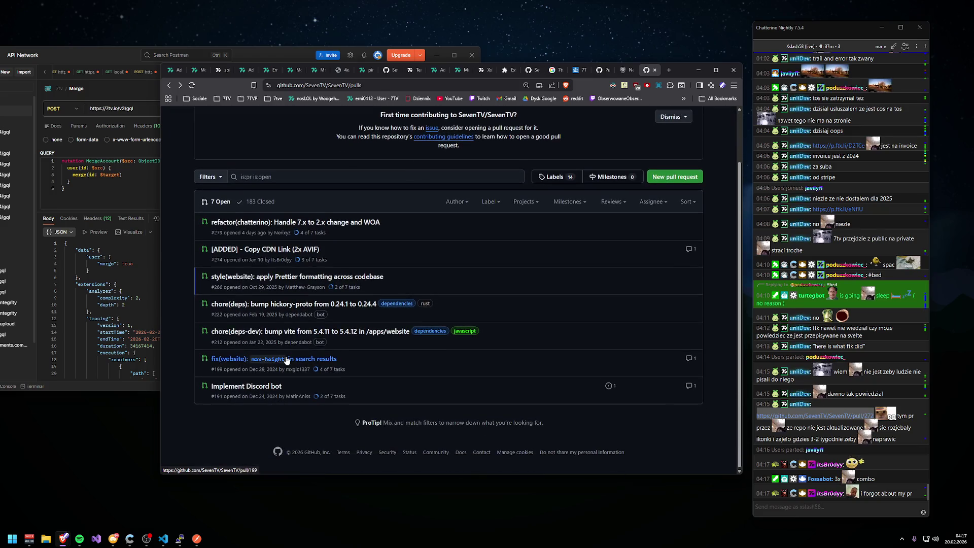
left_click(287, 360)
scroll(284, 386, "down", 2)
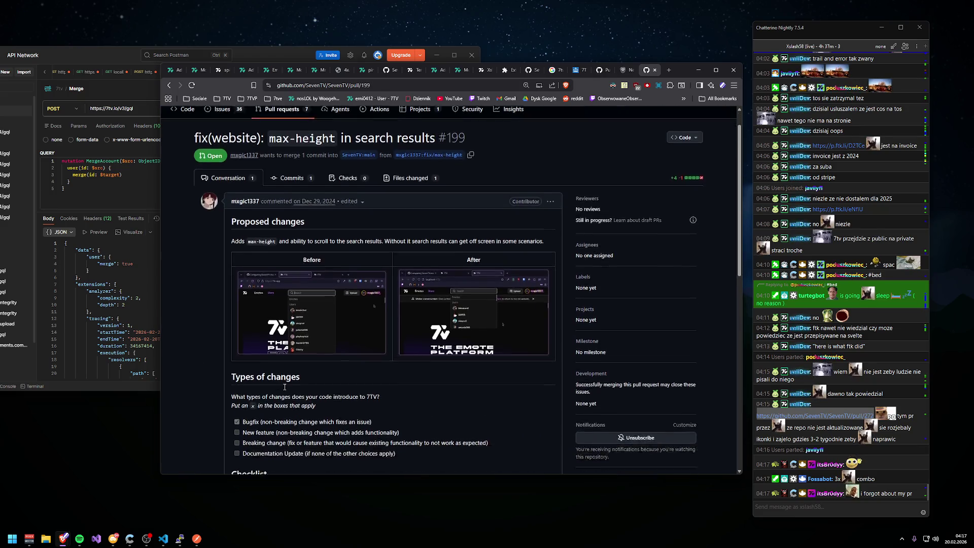
scroll(284, 386, "down", 5)
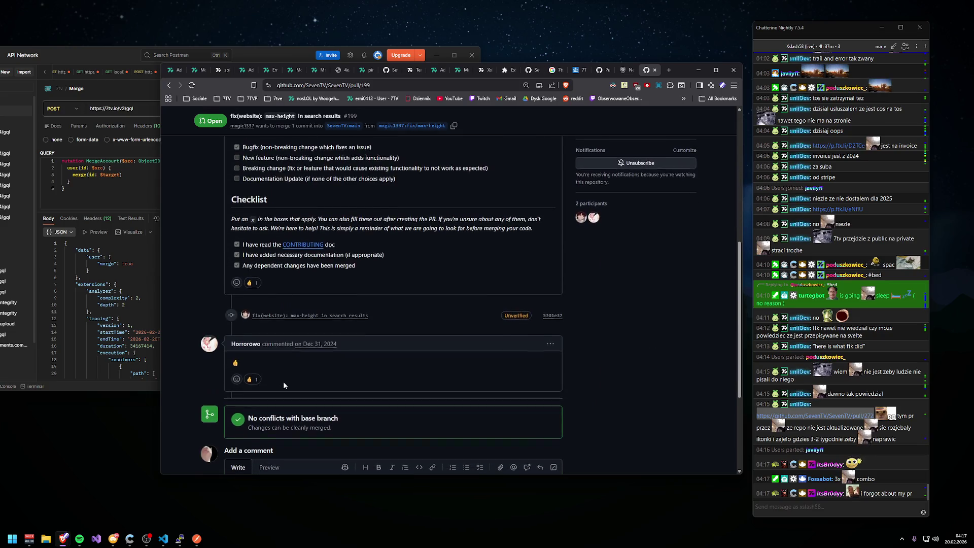
scroll(282, 381, "up", 5)
scroll(284, 375, "down", 7)
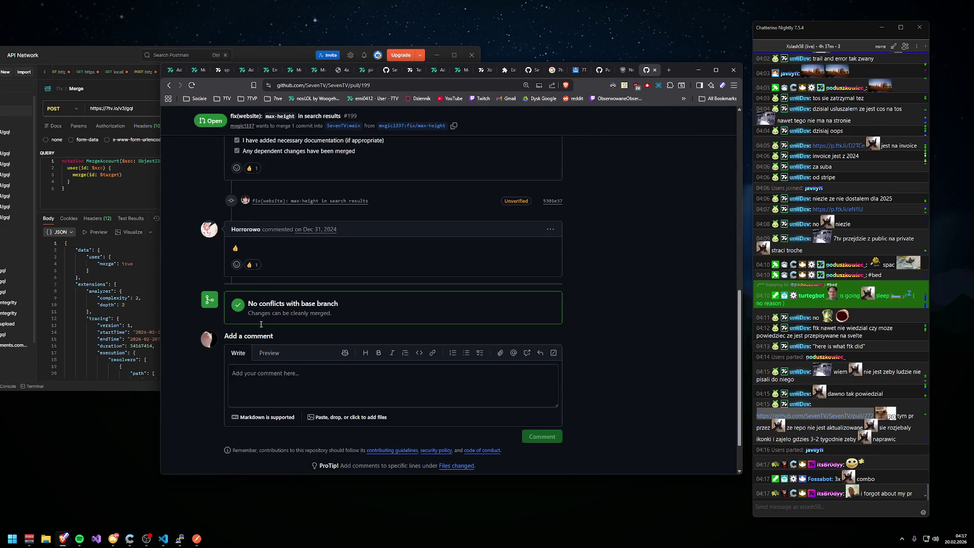
scroll(252, 243, "up", 7)
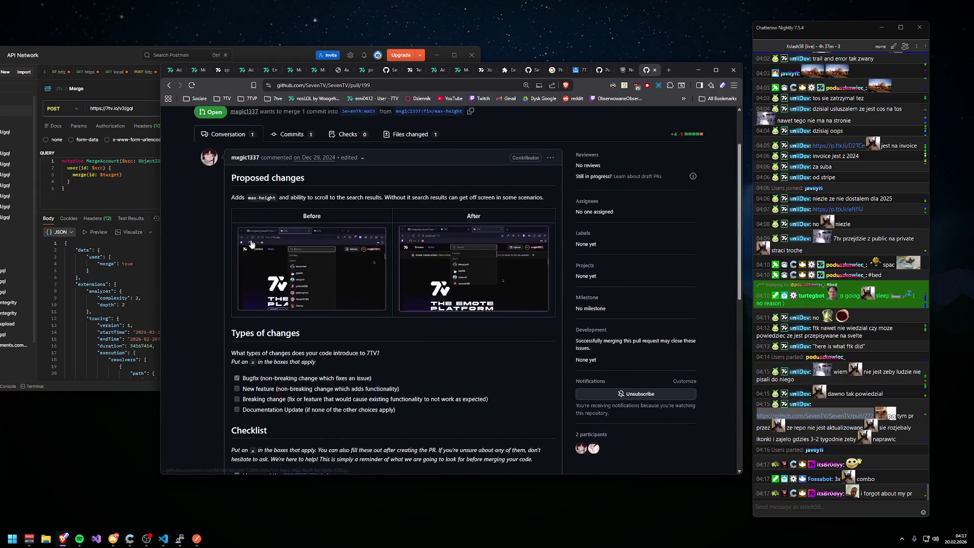
scroll(252, 243, "down", 6)
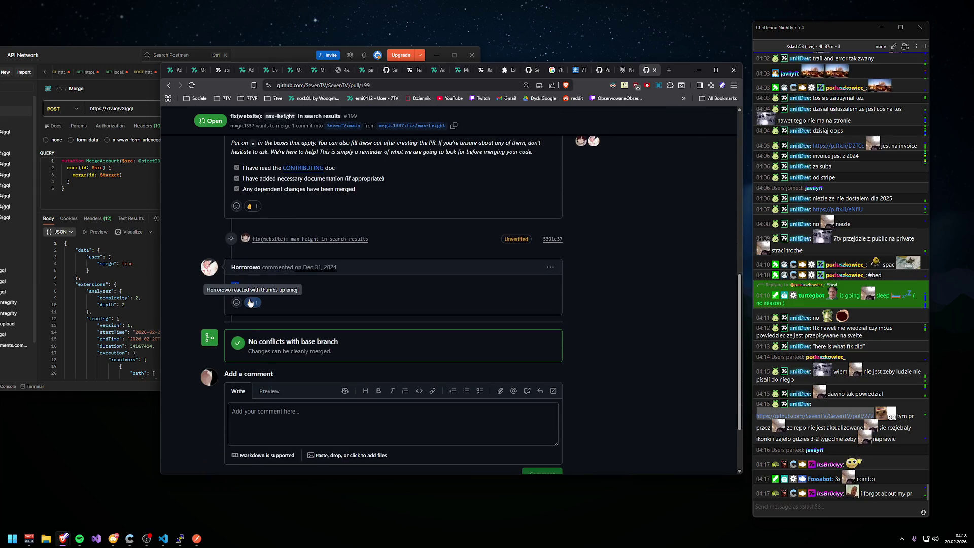
scroll(249, 302, "up", 7)
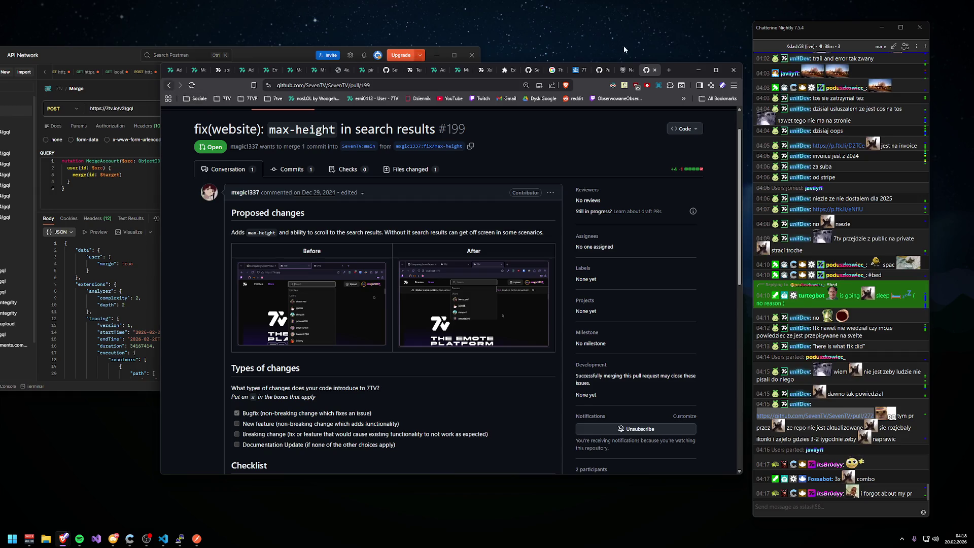
Step: Load 7tv.app in a new tab and try its search box, then return to the #199 tab
left_click(668, 70)
type("7t")
key("Return")
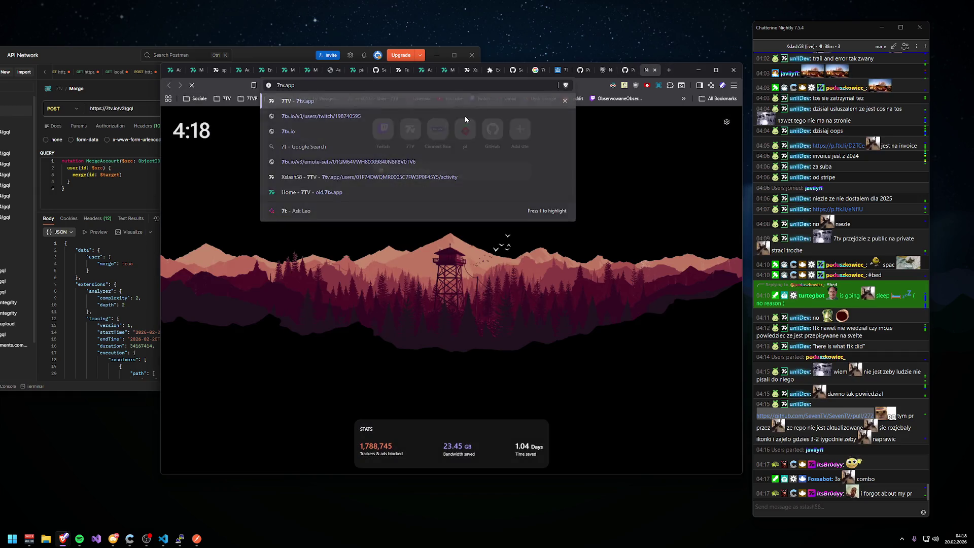
left_click(421, 117)
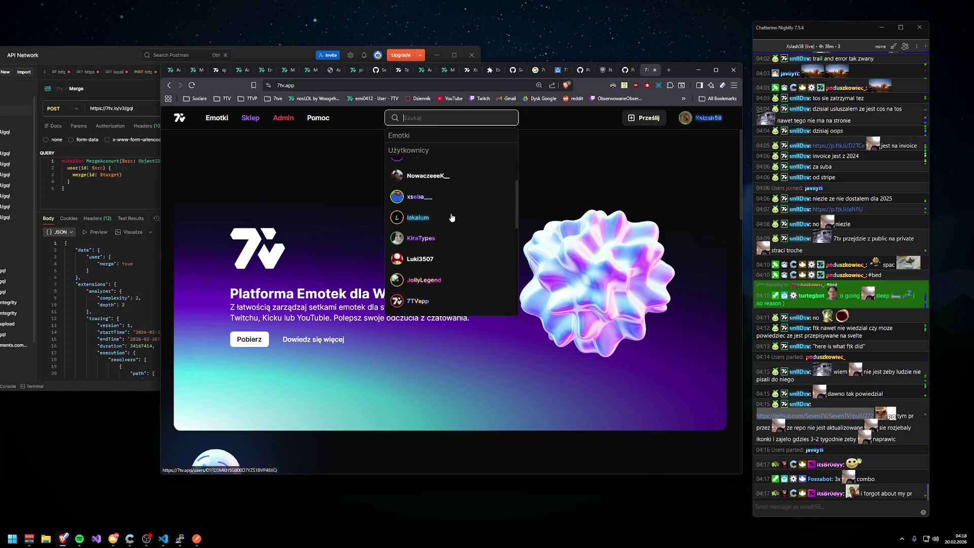
scroll(443, 238, "down", 2)
scroll(438, 248, "up", 2)
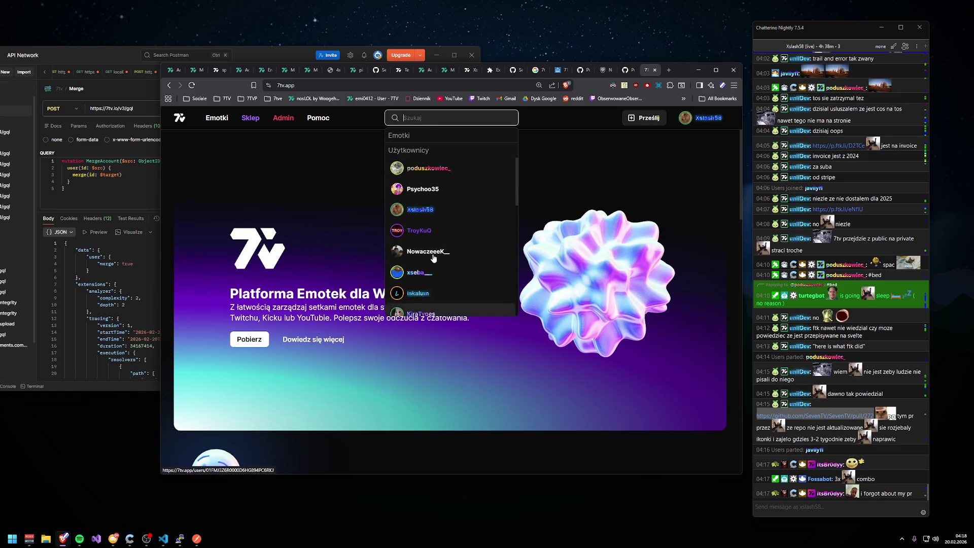
left_click(623, 71)
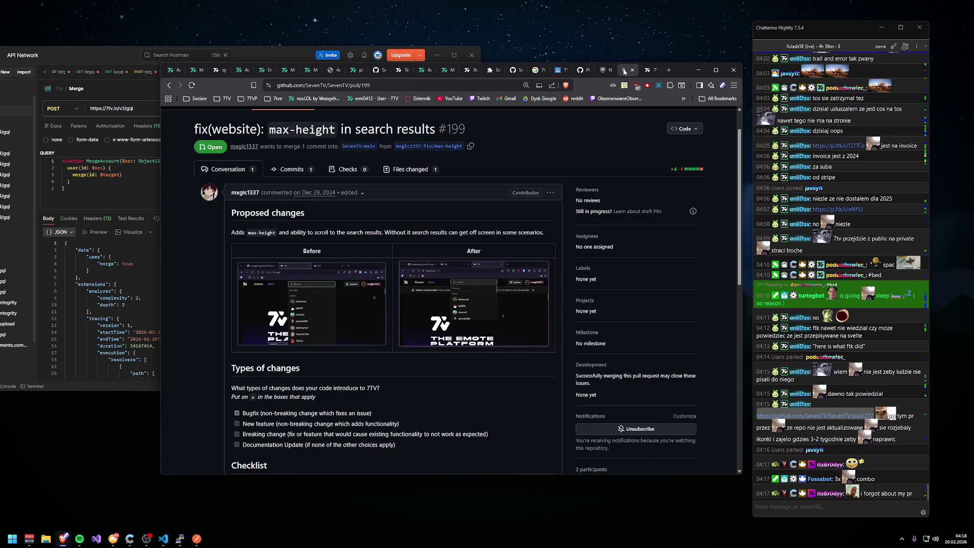
Step: Return to the pull request list, open #191 'Implement Discord bot', then switch back to Discord's #help channel
left_click(169, 85)
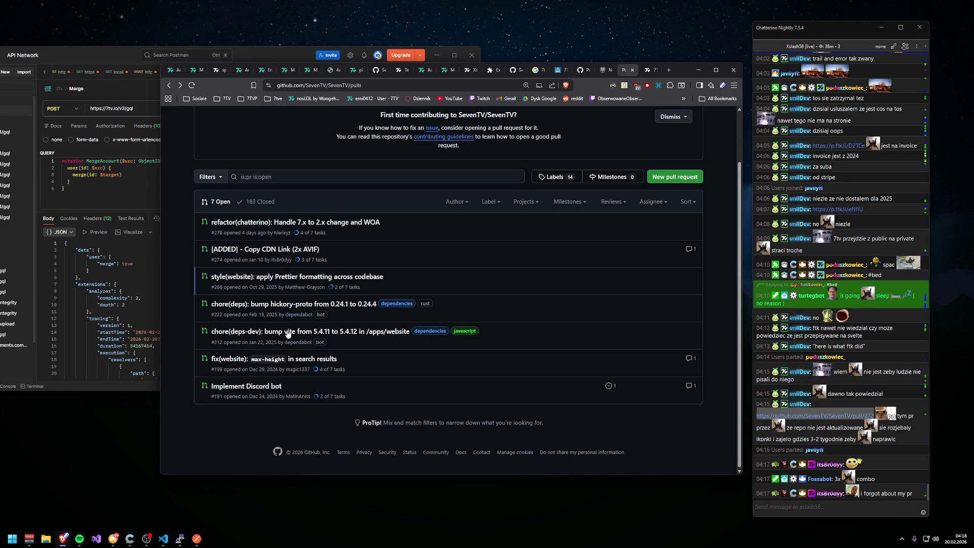
left_click(260, 393)
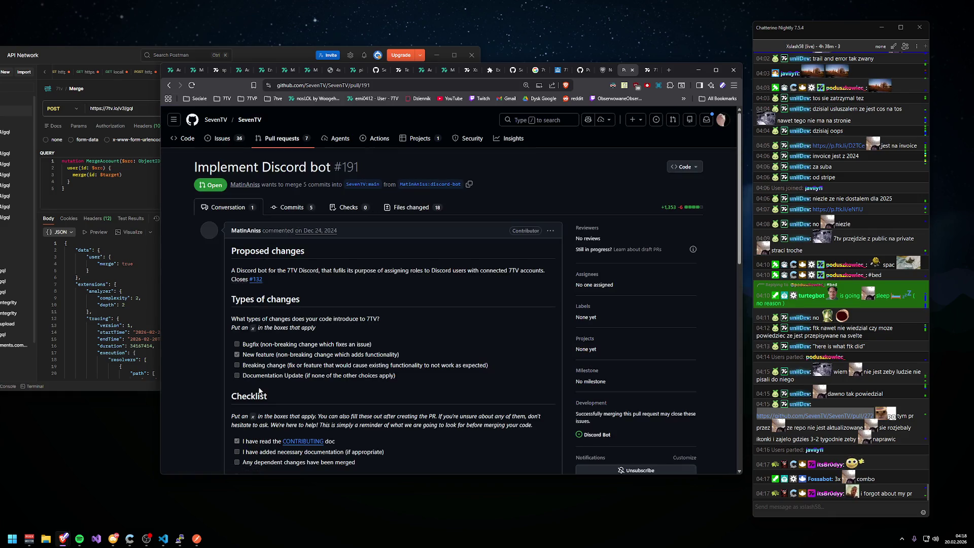
left_click(115, 536)
scroll(139, 253, "down", 5)
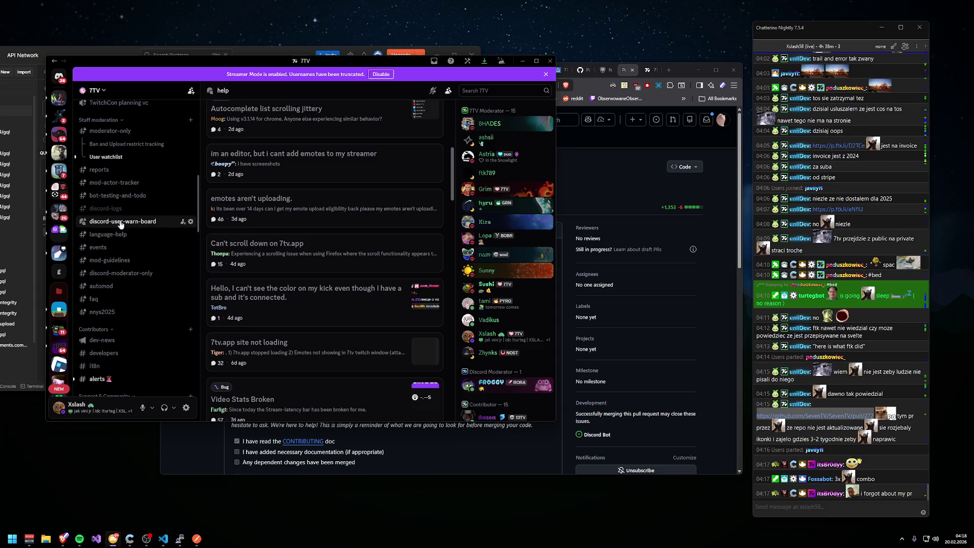
Step: Glance at the 7TV #mod-actor-tracker channel, then minimize Discord to reveal pull request #191
left_click(121, 183)
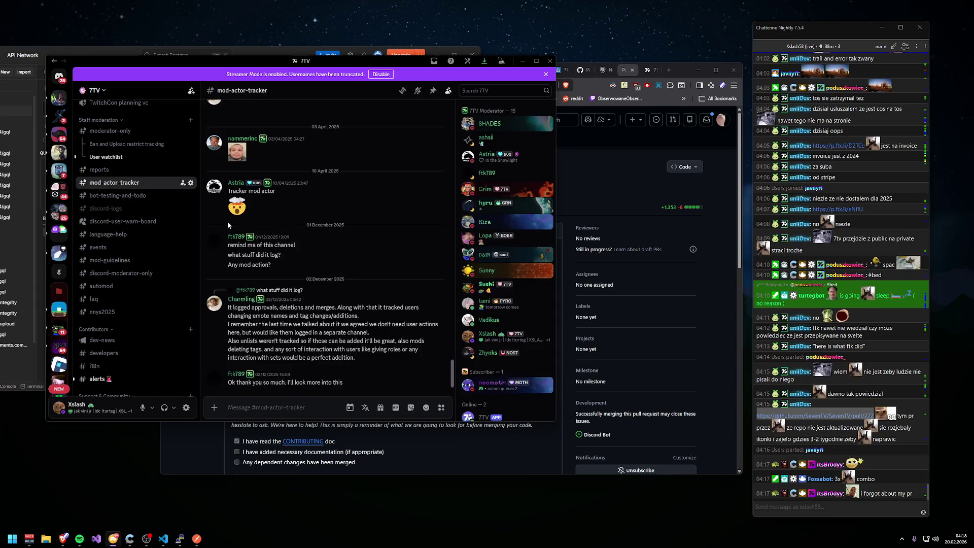
key("super+Down")
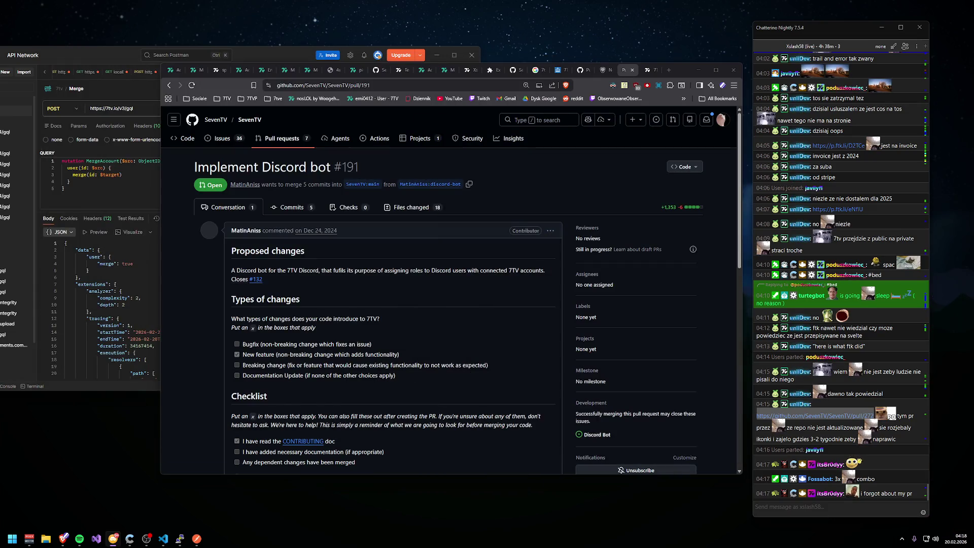